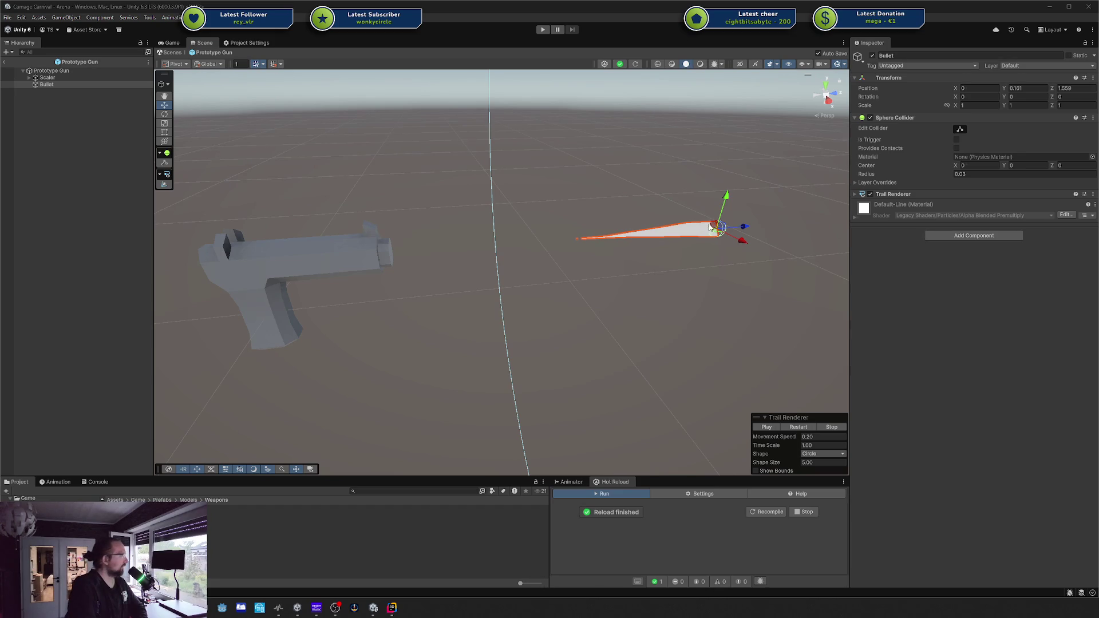
# Place the Bullet just left of the gun, then duplicate it as Bullet (1)
pyautogui.moveTo(716, 227)
pyautogui.mouseDown()
pyautogui.moveTo(240, 289)
pyautogui.moveTo(71, 336)
pyautogui.moveTo(206, 329)
pyautogui.mouseUp()
pyautogui.press('f')
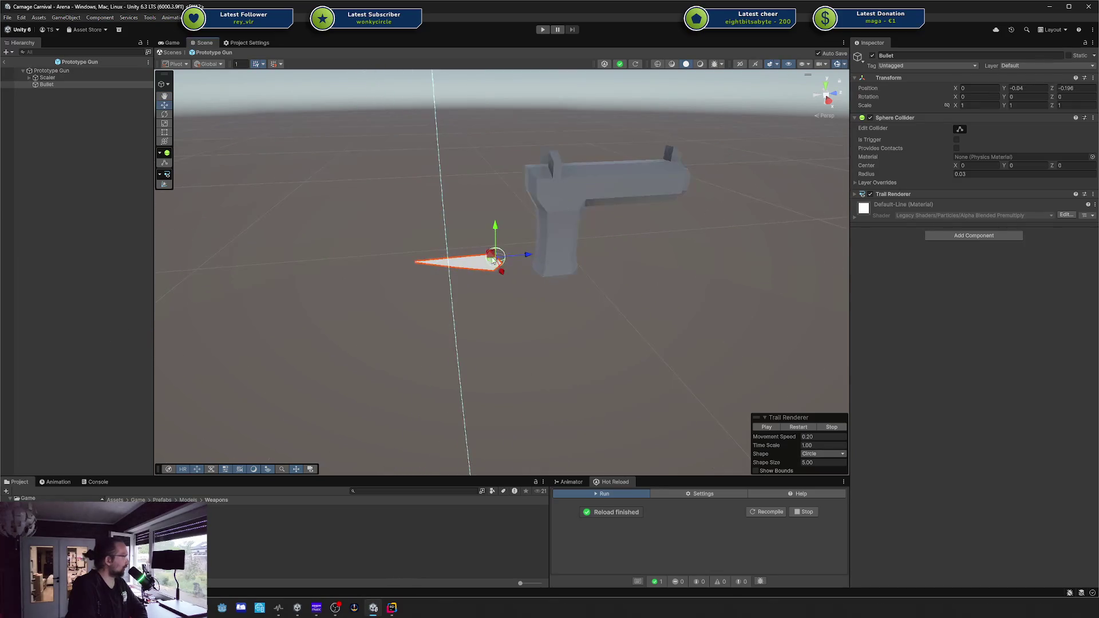
pyautogui.moveTo(489, 253)
pyautogui.mouseDown()
pyautogui.moveTo(295, 266)
pyautogui.moveTo(247, 258)
pyautogui.moveTo(495, 247)
pyautogui.moveTo(277, 255)
pyautogui.moveTo(512, 242)
pyautogui.moveTo(541, 221)
pyautogui.moveTo(618, 235)
pyautogui.moveTo(535, 241)
pyautogui.moveTo(686, 229)
pyautogui.moveTo(376, 248)
pyautogui.moveTo(712, 247)
pyautogui.moveTo(127, 269)
pyautogui.moveTo(643, 238)
pyautogui.moveTo(819, 210)
pyautogui.moveTo(411, 246)
pyautogui.moveTo(622, 231)
pyautogui.mouseUp()
pyautogui.hotkey('ctrl', 'd')
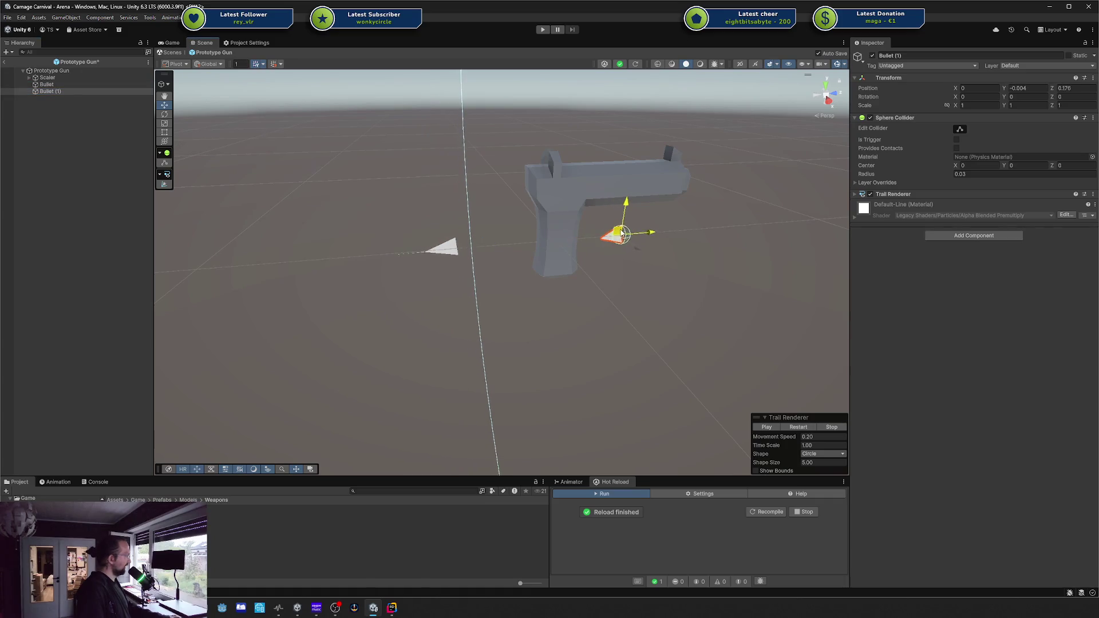
# Shift both bullets and undo it, then move Bullet (1) back toward the gun grip
pyautogui.keyDown('shift'); pyautogui.click(446, 247); pyautogui.keyUp('shift')
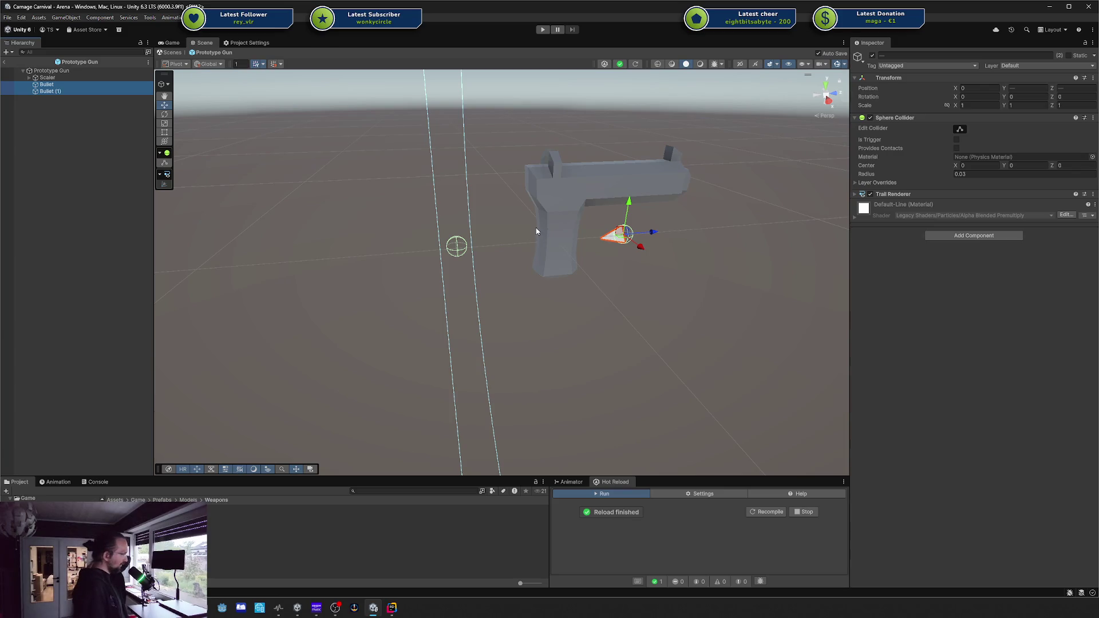
pyautogui.click(622, 234)
pyautogui.moveTo(622, 235); pyautogui.dragTo(616, 232)
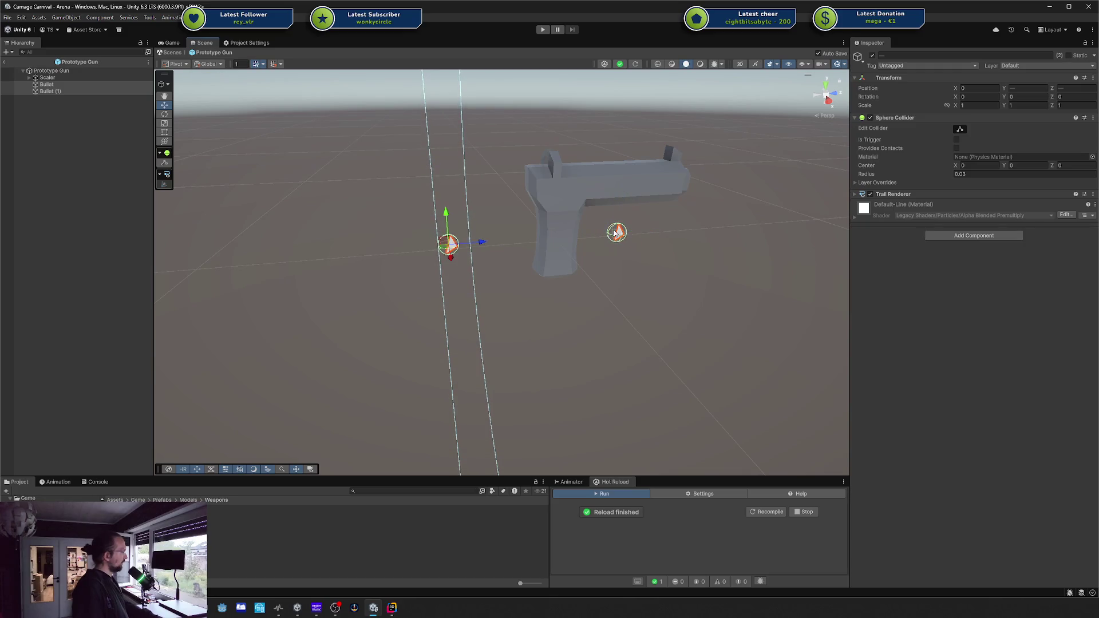
pyautogui.hotkey('ctrl', 'z')
pyautogui.click(57, 89)
pyautogui.click(58, 91)
pyautogui.moveTo(635, 243); pyautogui.dragTo(531, 241)
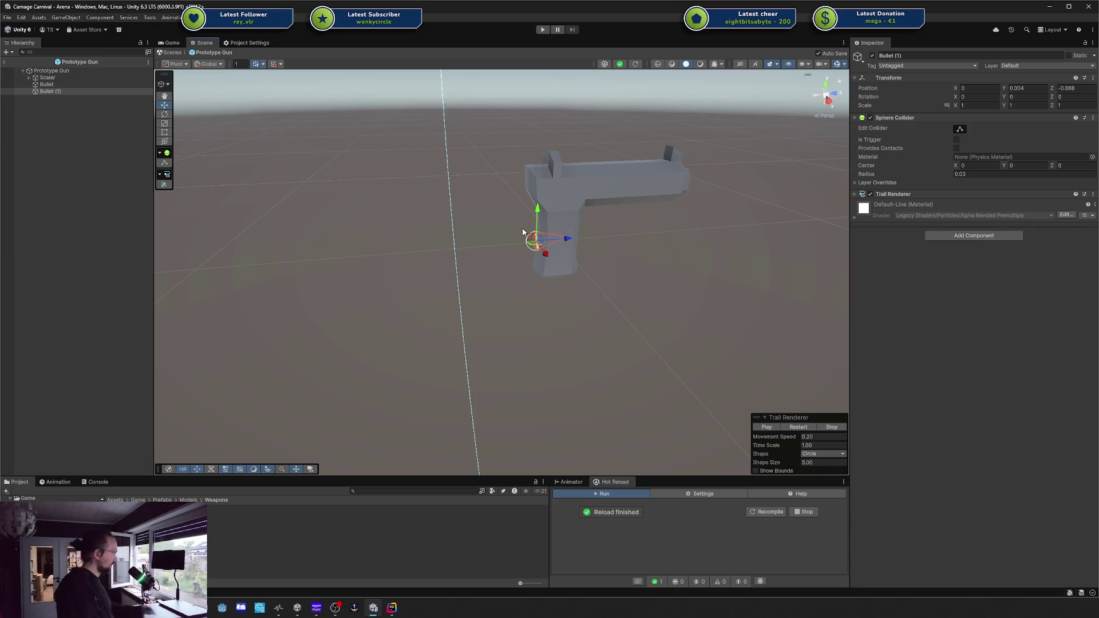
# Delete the duplicate Bullet (1) and select the remaining Bullet
pyautogui.click(51, 85)
pyautogui.click(49, 91)
pyautogui.keyDown('ctrl'); pyautogui.click(50, 91); pyautogui.keyUp('ctrl')
pyautogui.click(49, 91)
pyautogui.keyDown('ctrl'); pyautogui.click(49, 86); pyautogui.keyUp('ctrl')
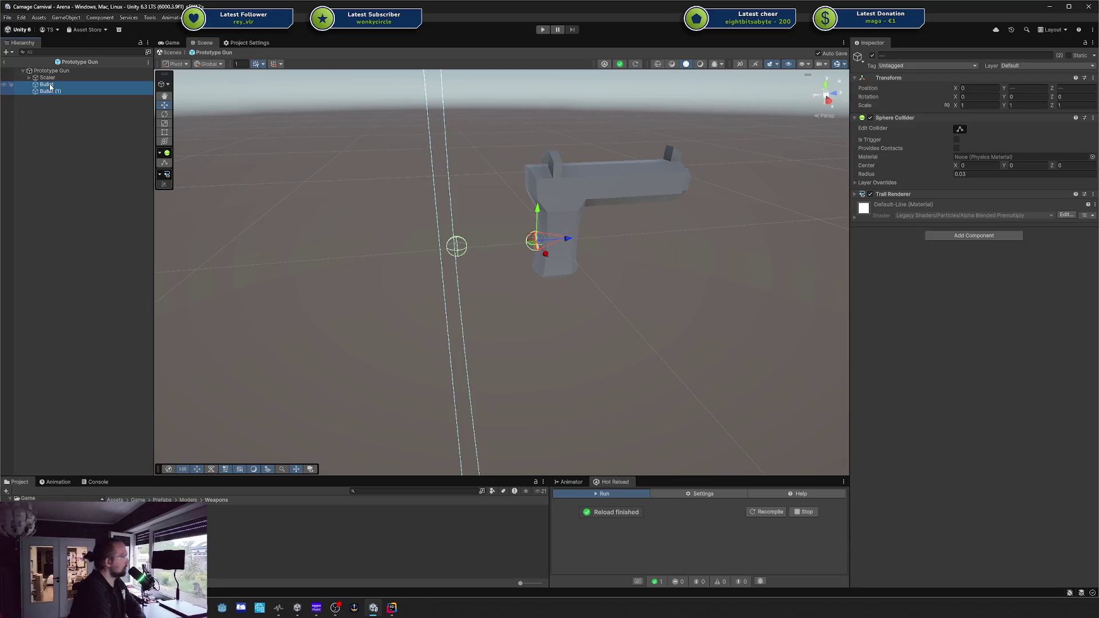
pyautogui.keyDown('ctrl'); pyautogui.click(50, 86); pyautogui.keyUp('ctrl')
pyautogui.press('Delete')
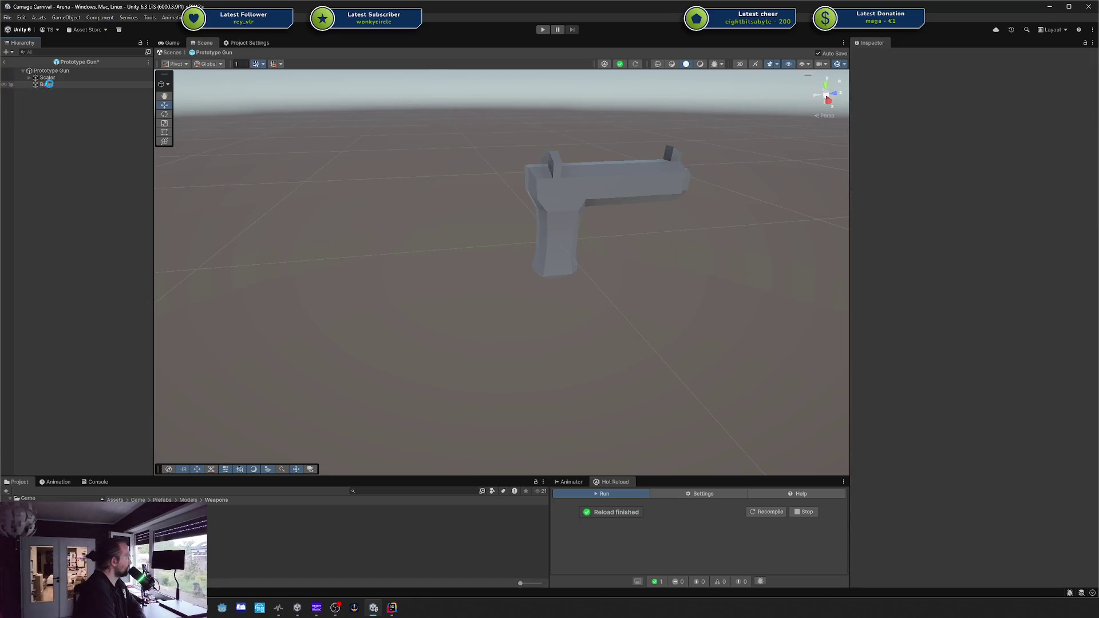
pyautogui.click(49, 85)
# Drag the Bullet to the gun's muzzle and fine-tune it to Y 0.179, Z 0.453
pyautogui.moveTo(452, 244)
pyautogui.mouseDown()
pyautogui.moveTo(709, 177)
pyautogui.moveTo(538, 185)
pyautogui.moveTo(703, 178)
pyautogui.mouseUp()
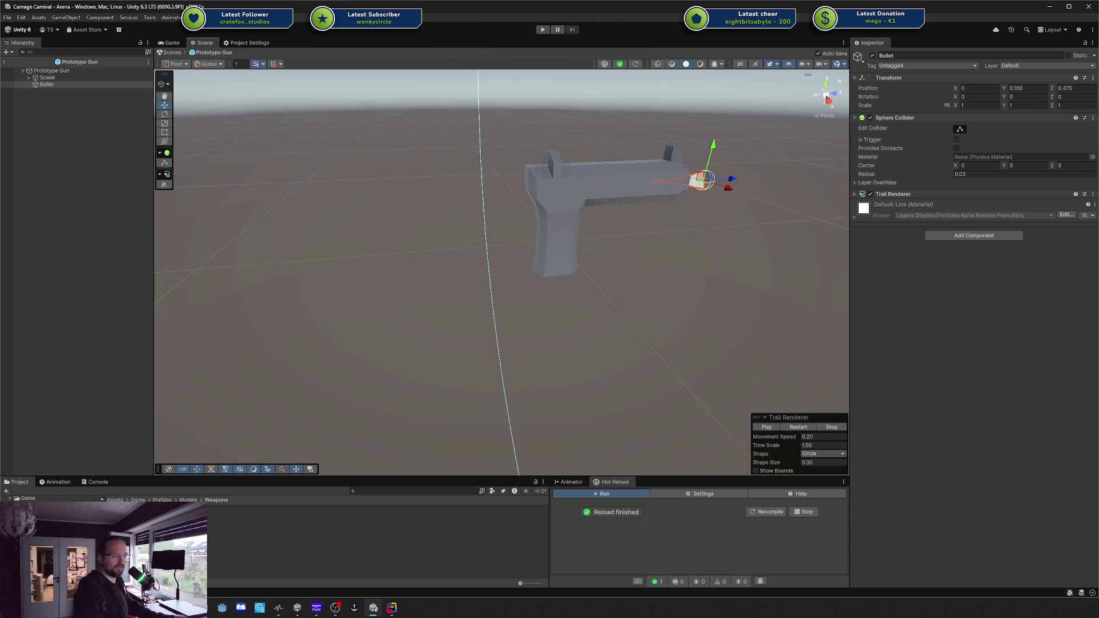
pyautogui.moveTo(704, 182)
pyautogui.mouseDown()
pyautogui.moveTo(645, 176)
pyautogui.moveTo(698, 175)
pyautogui.mouseUp()
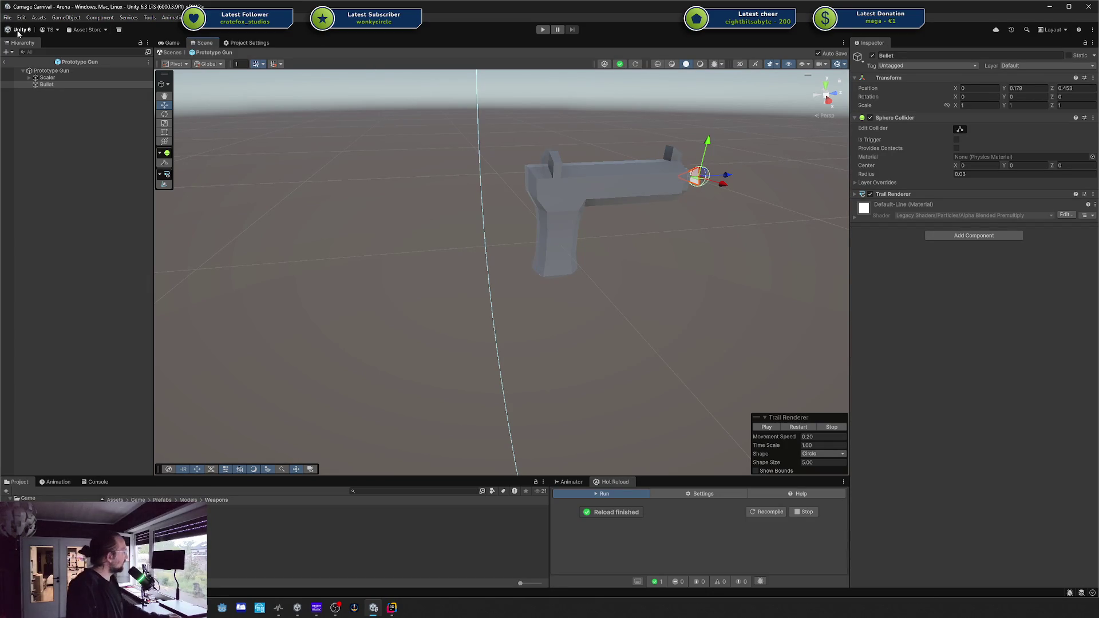
# Exit the gun prefab back to the Arena scene and enter Play mode
pyautogui.click(62, 84)
pyautogui.click(7, 61)
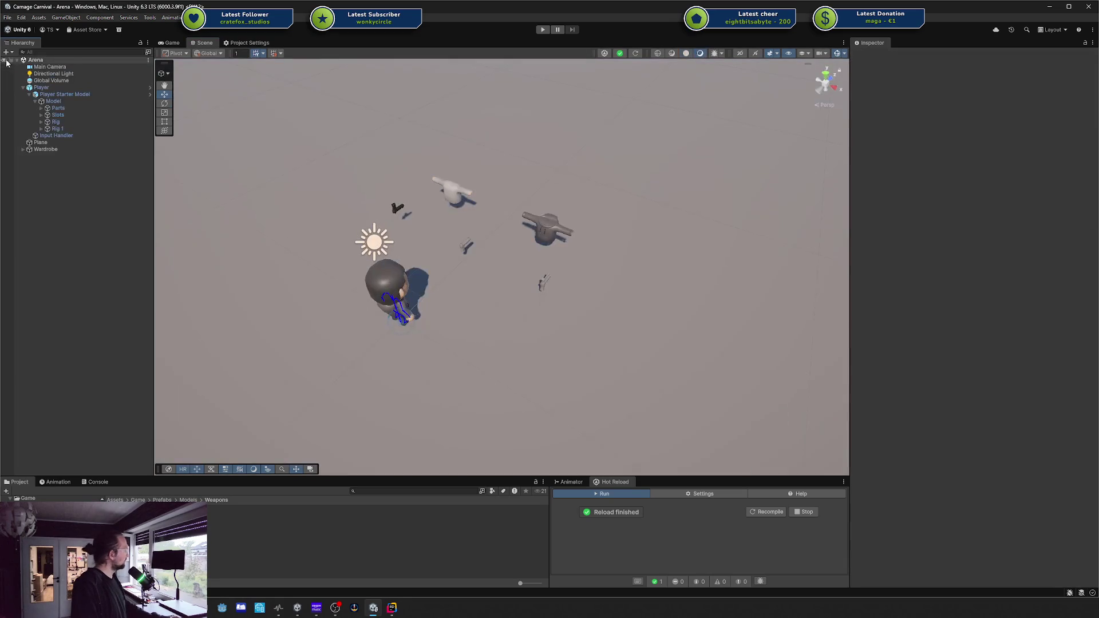
pyautogui.click(543, 29)
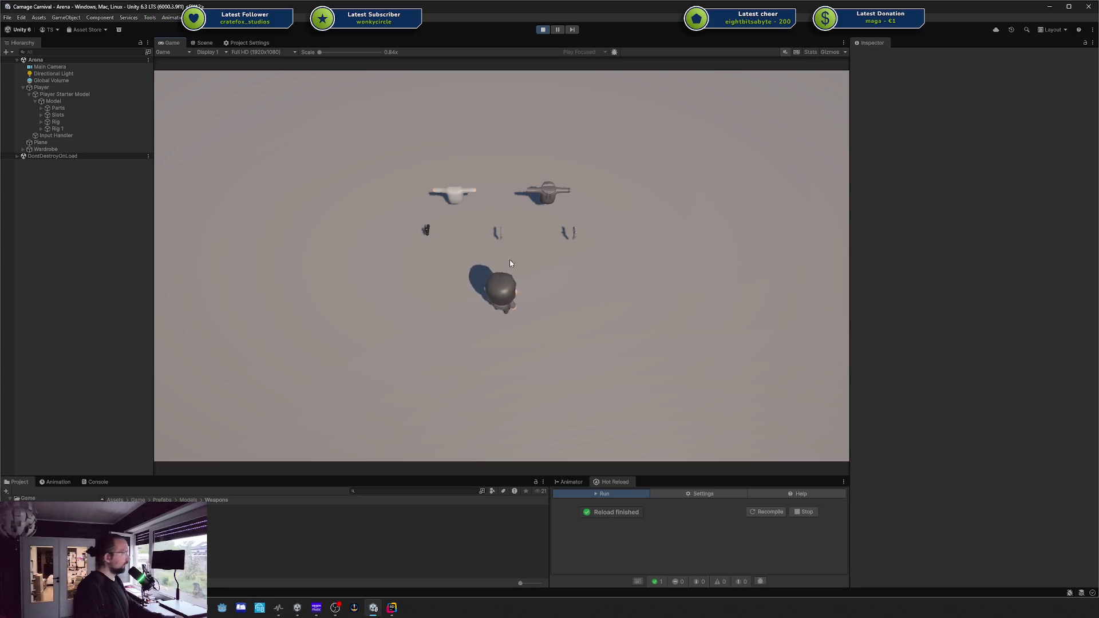
pyautogui.press('a')
pyautogui.press('w')
pyautogui.press('d')
pyautogui.press('d')
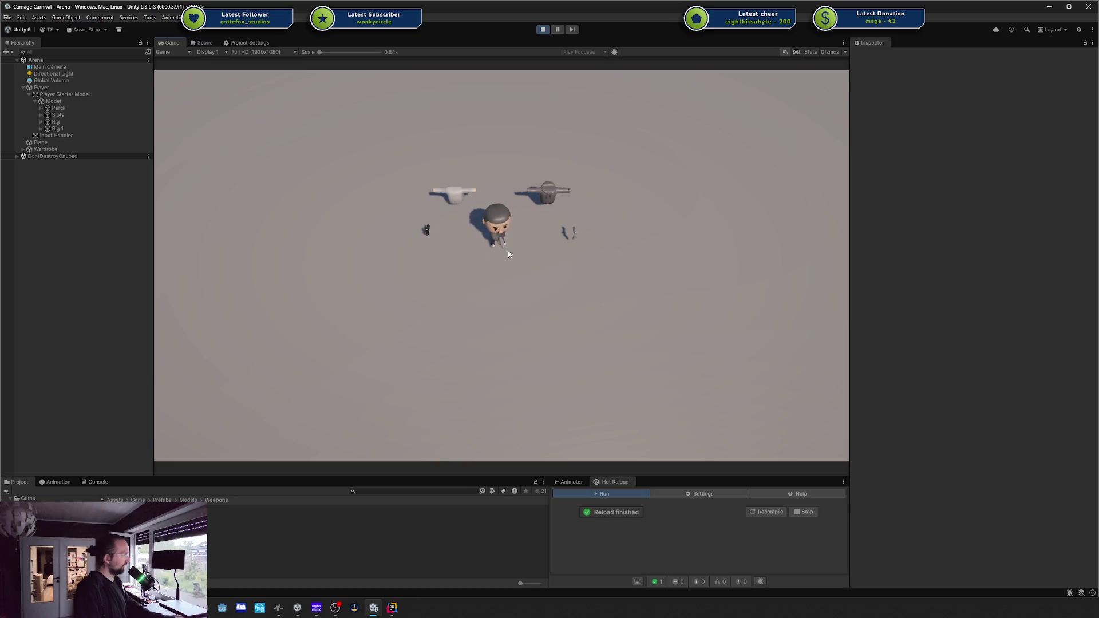
pyautogui.press('w')
pyautogui.press('d')
pyautogui.press('s')
pyautogui.press('a')
pyautogui.press('a')
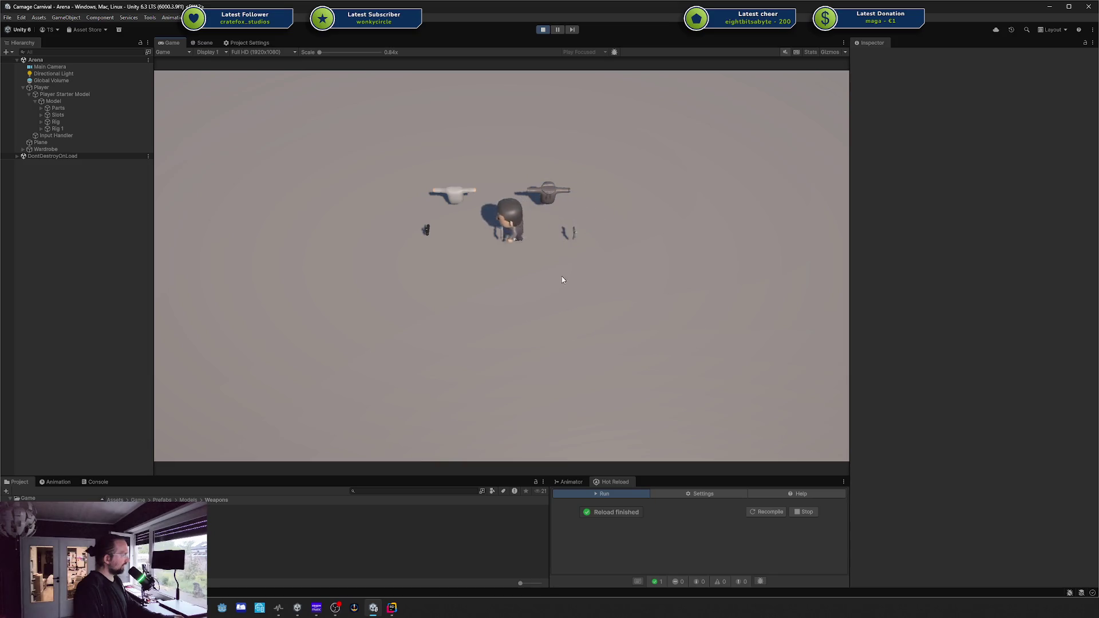
pyautogui.press('s')
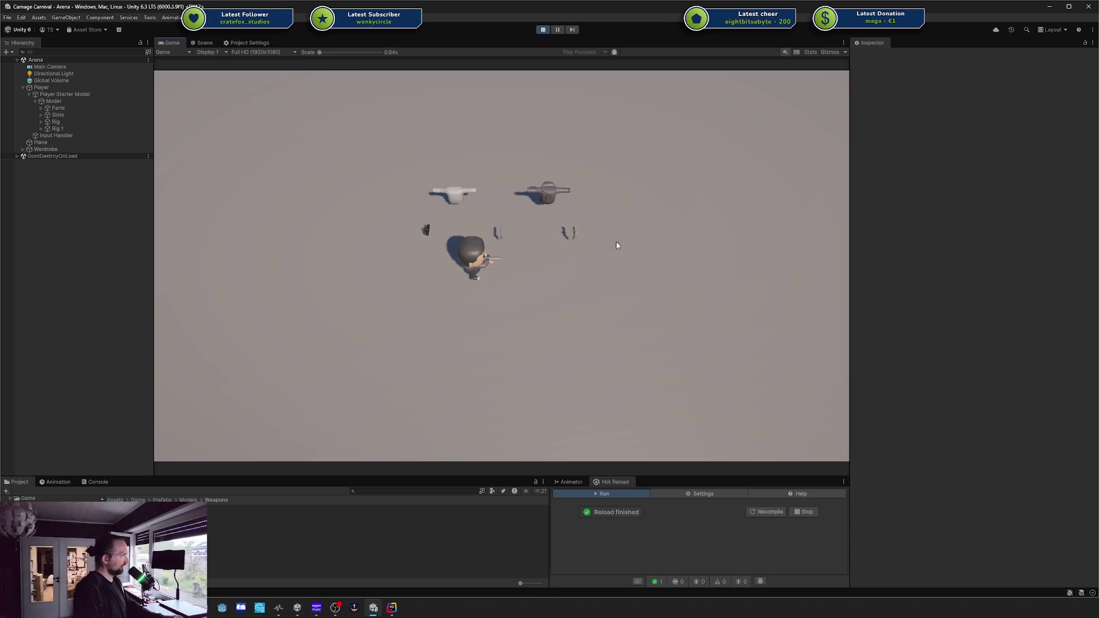
pyautogui.press('w')
pyautogui.press('d')
pyautogui.press('a')
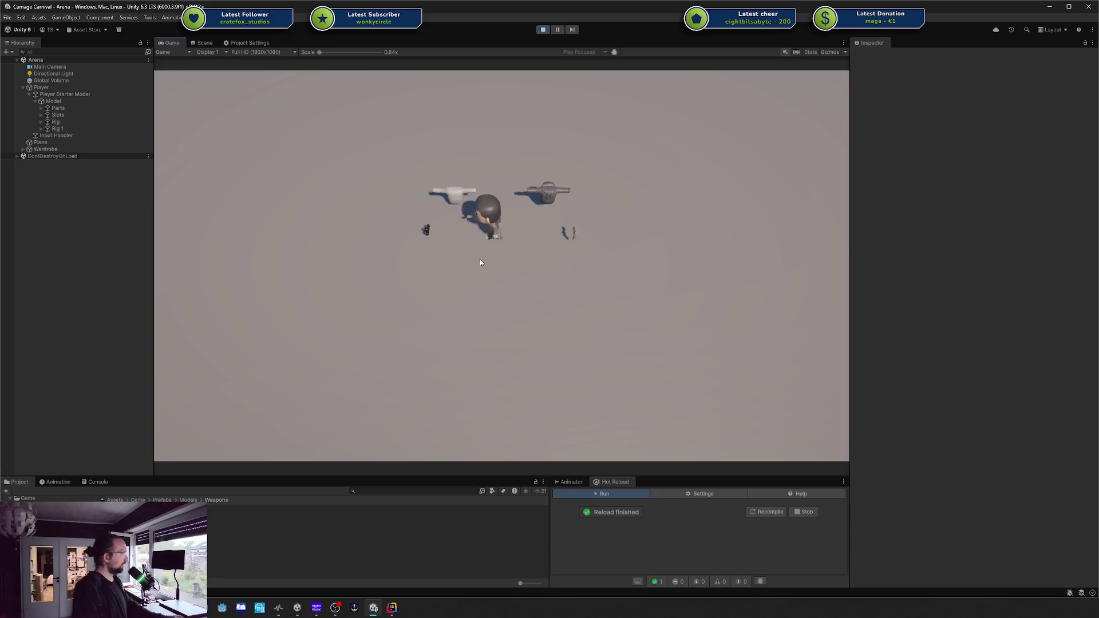
pyautogui.press('s')
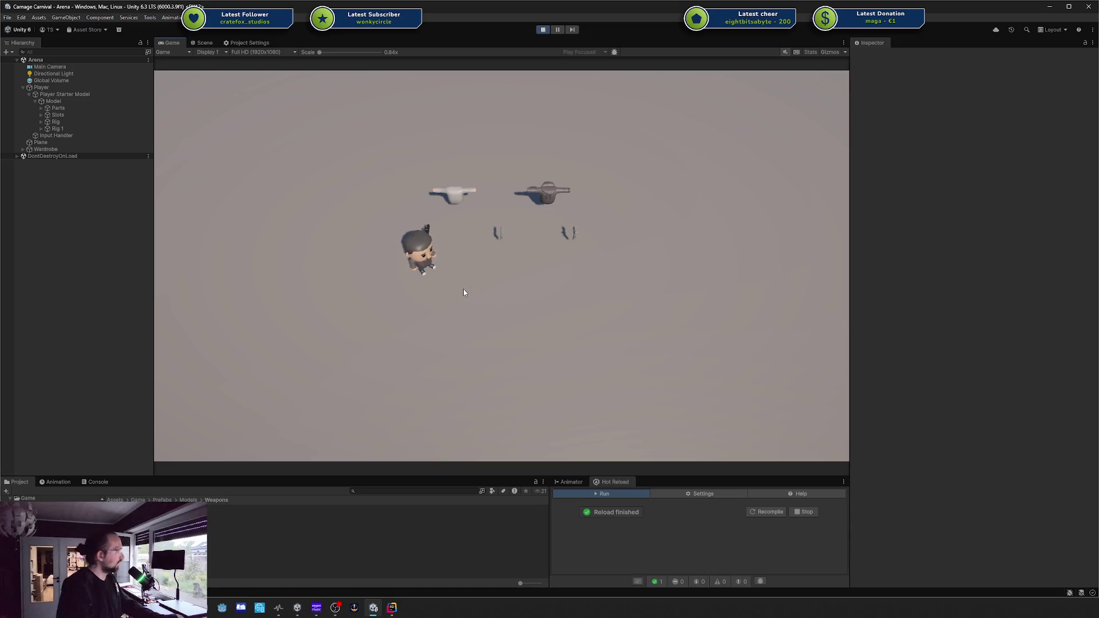
pyautogui.press('w')
pyautogui.press('w')
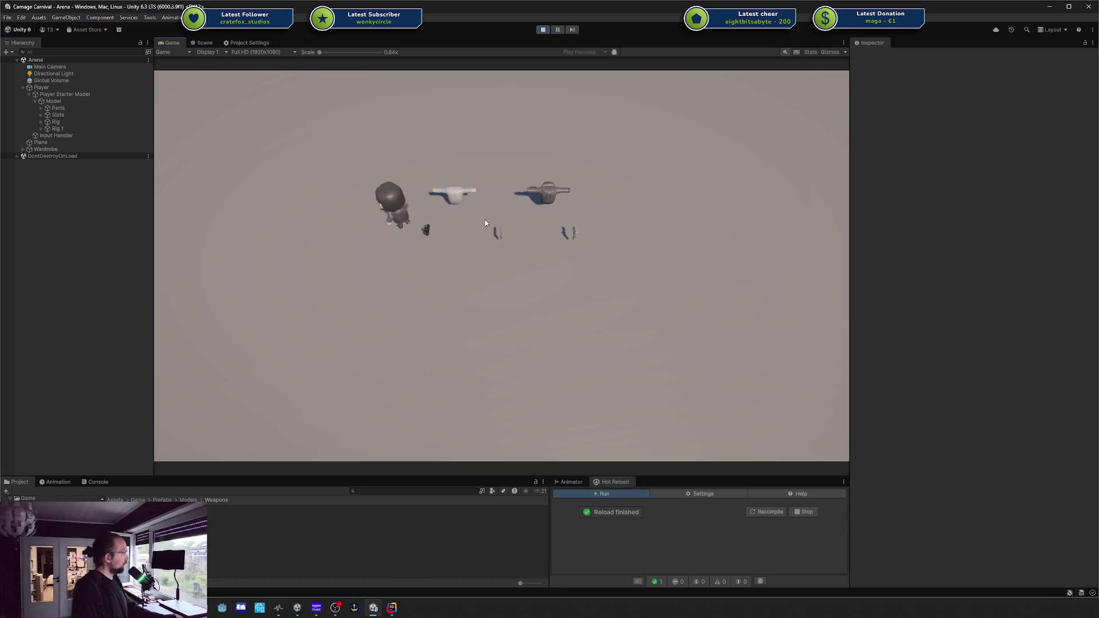
pyautogui.press('s')
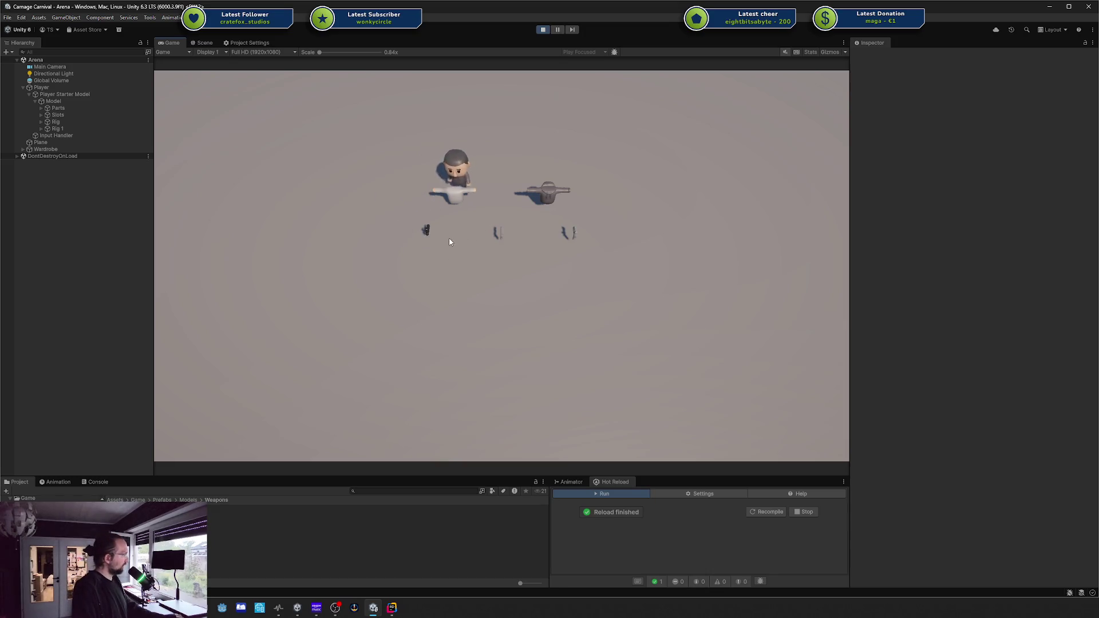
pyautogui.press('w')
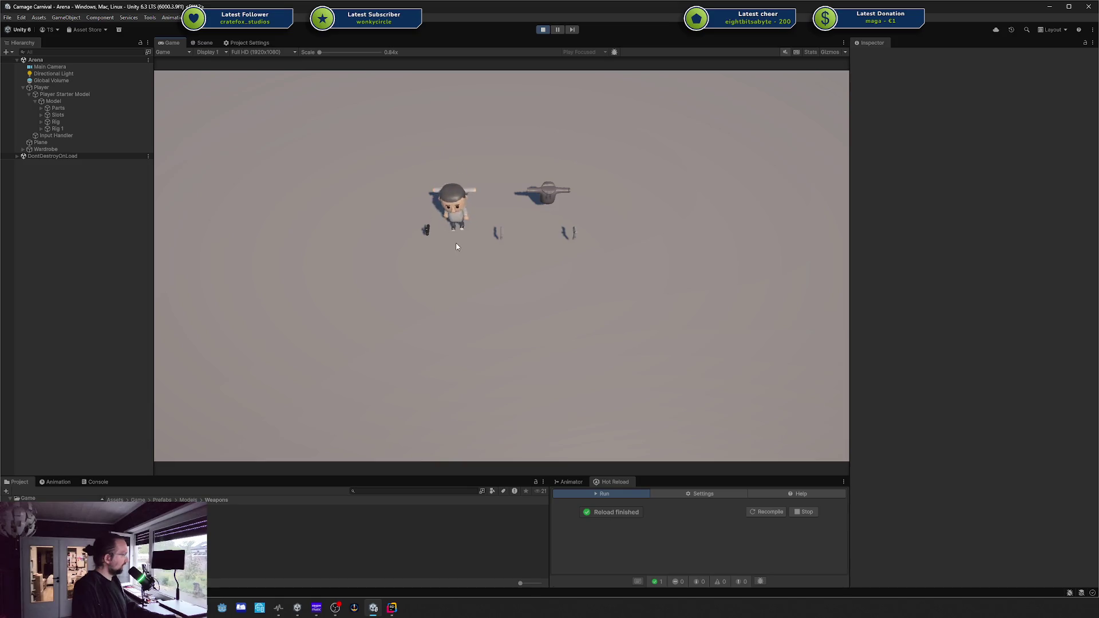
pyautogui.press('d')
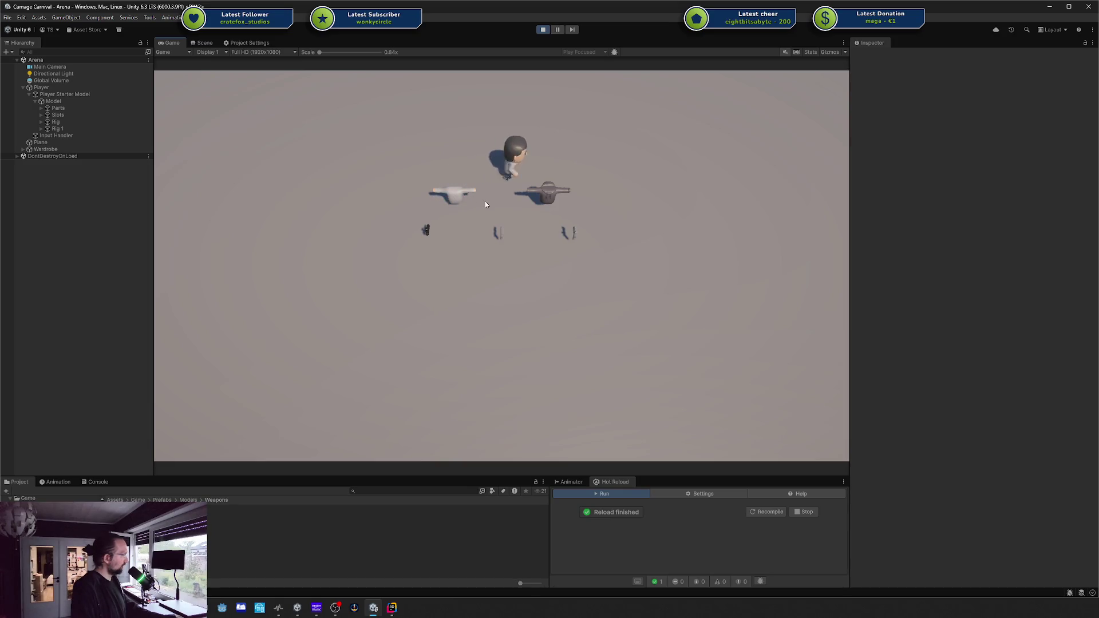
pyautogui.press('s')
pyautogui.press('a')
pyautogui.press('a')
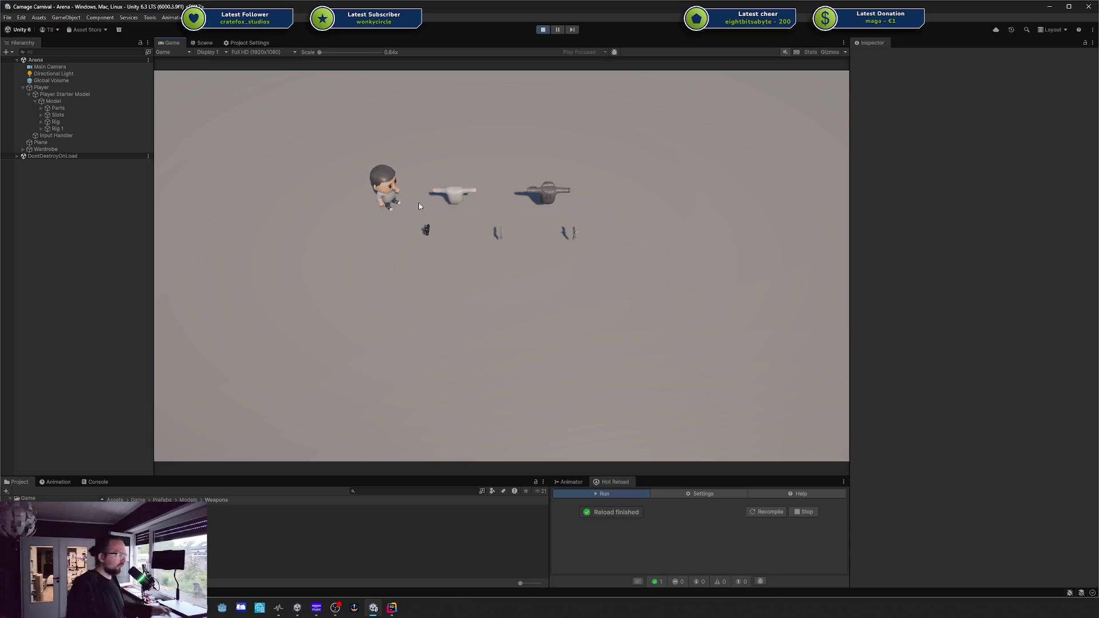
pyautogui.press('w')
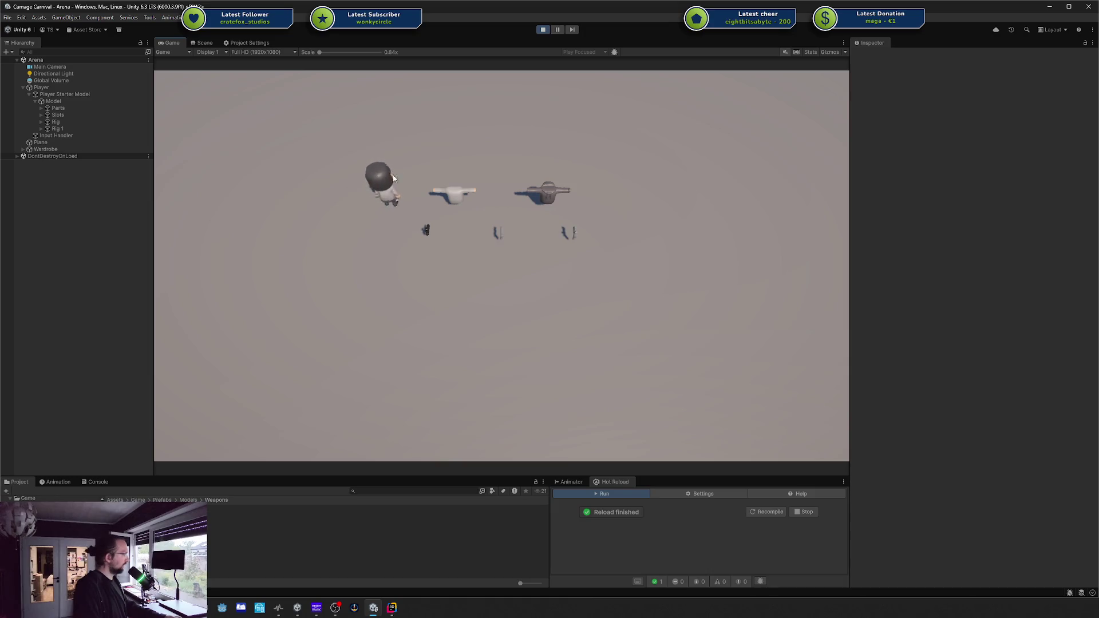
pyautogui.press('s')
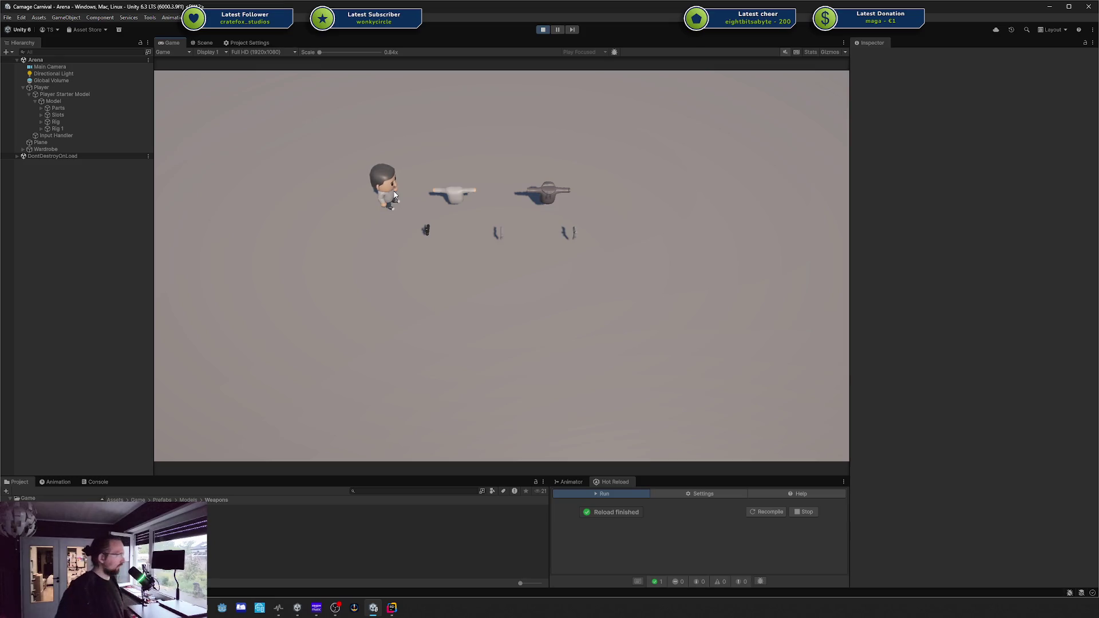
pyautogui.press('w')
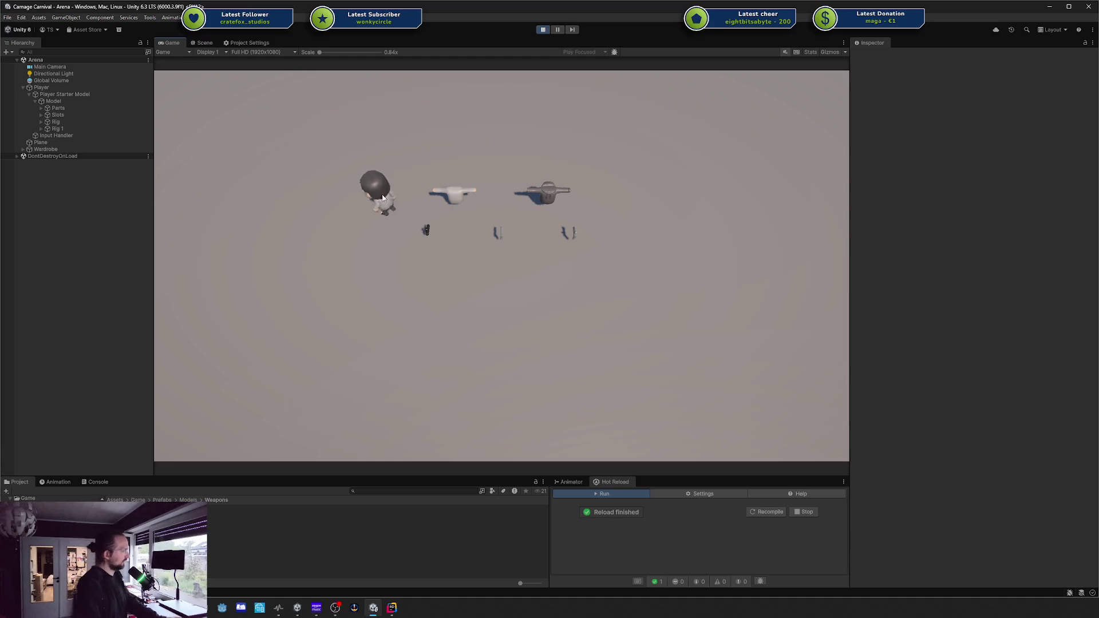
pyautogui.press('d')
pyautogui.press('d')
pyautogui.press('a')
pyautogui.press('d')
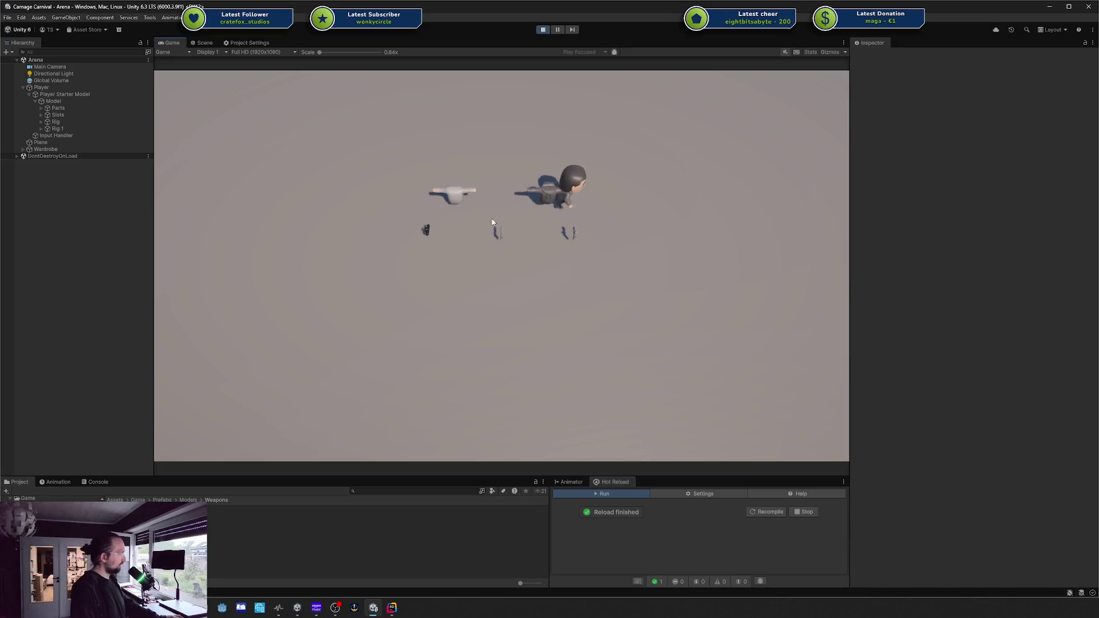
pyautogui.press('a')
pyautogui.press('s')
pyautogui.press('d')
pyautogui.press('s')
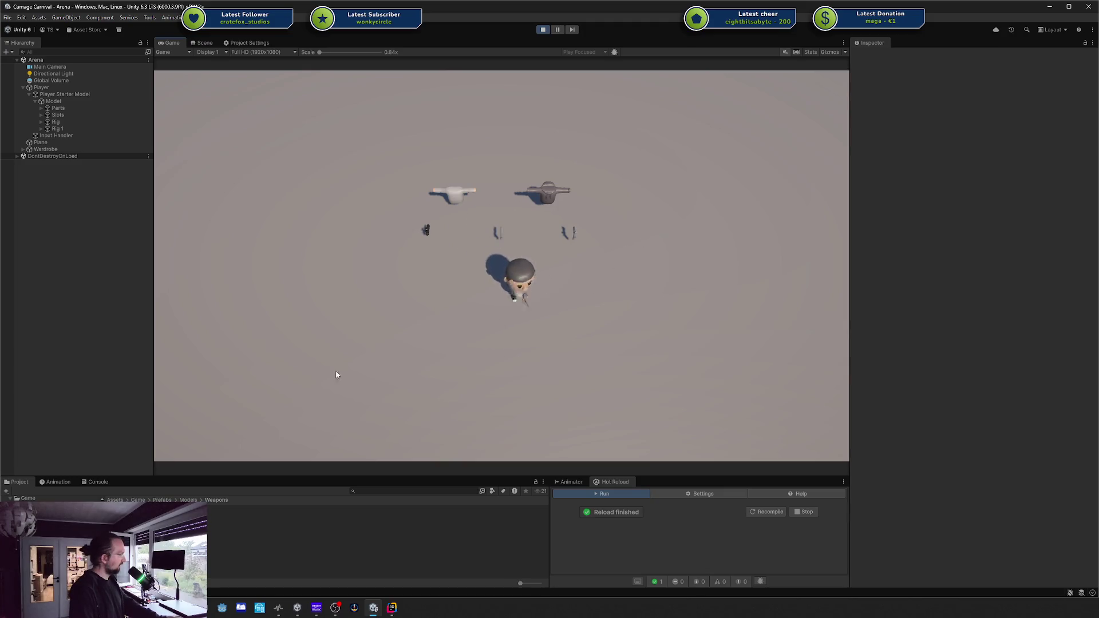
pyautogui.click(97, 482)
# Enlarge the Console, fire the gun five times, then clear the log and shrink the Console
pyautogui.moveTo(147, 477); pyautogui.dragTo(147, 352)
pyautogui.click(8, 375)
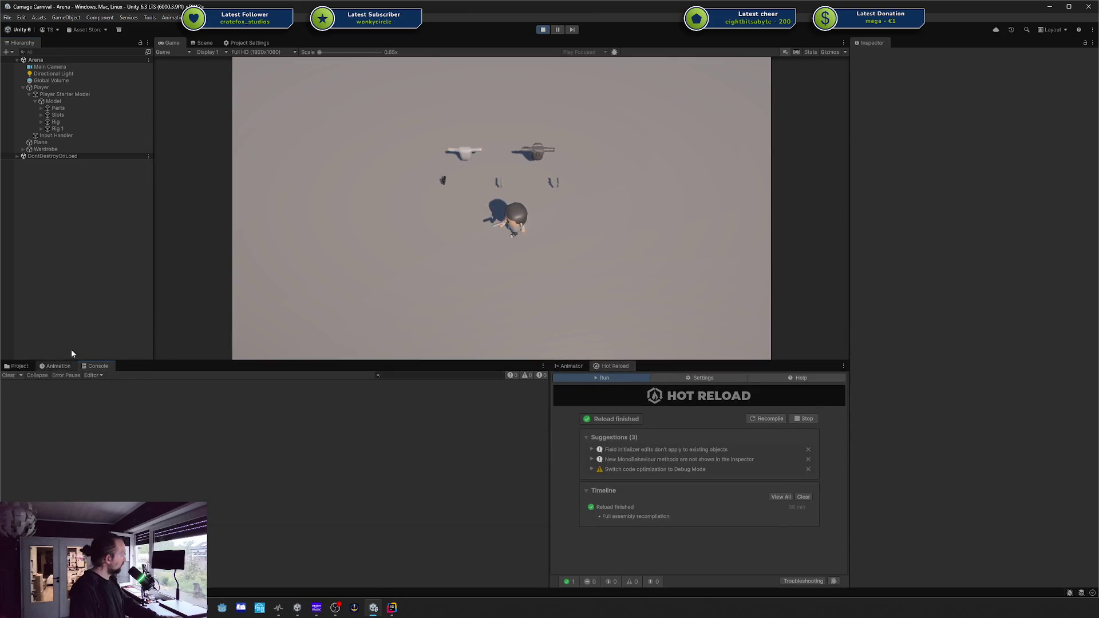
pyautogui.click(554, 232)
pyautogui.click(610, 199)
pyautogui.click(435, 257)
pyautogui.click(241, 306)
pyautogui.click(232, 309)
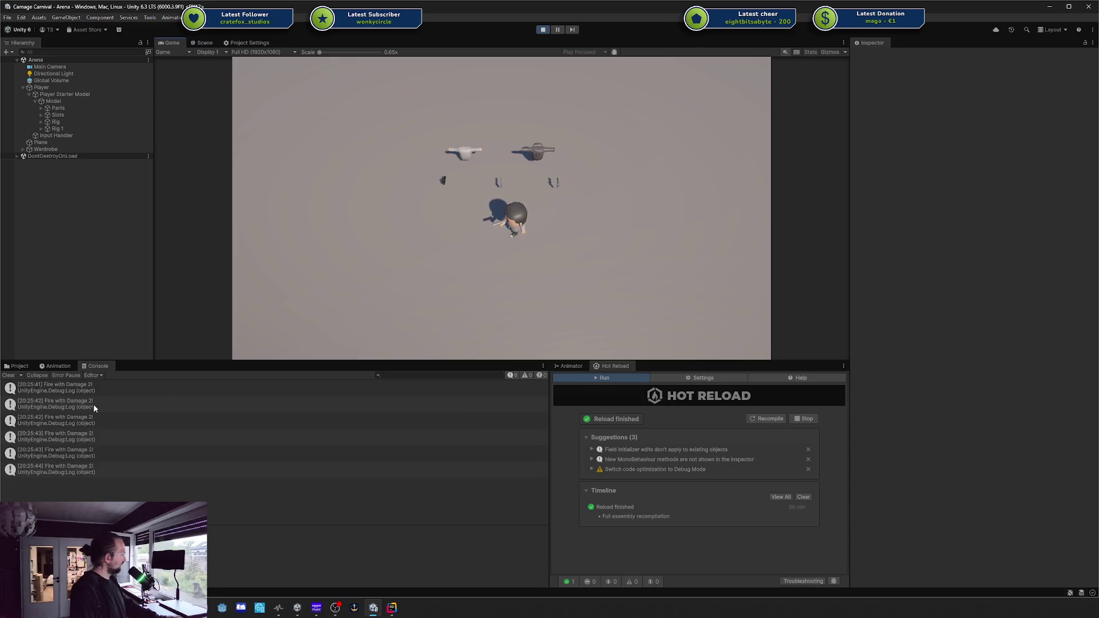
pyautogui.click(9, 376)
pyautogui.moveTo(143, 366); pyautogui.dragTo(143, 434)
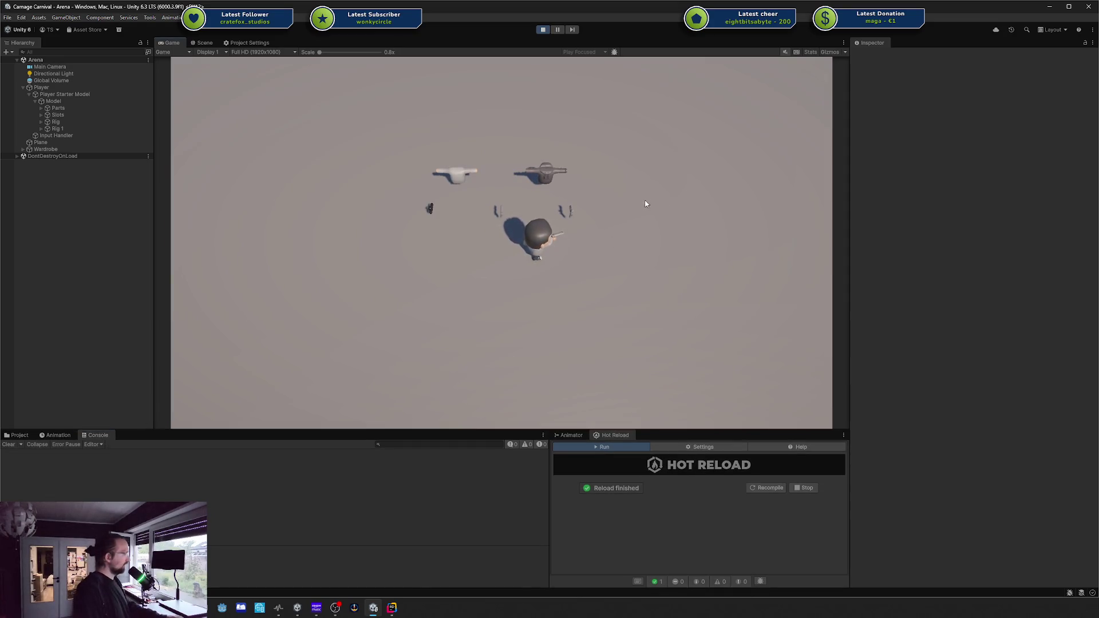
# Walk the player up-right, fire twice to log damage, then clear the Console
pyautogui.press('w')
pyautogui.press('d')
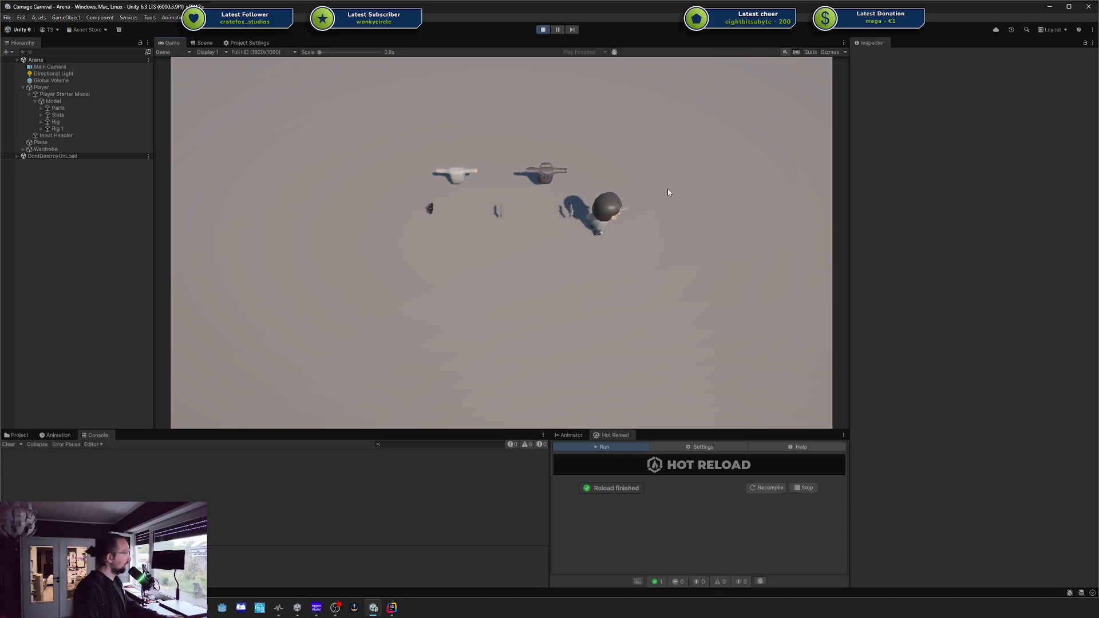
pyautogui.moveTo(175, 431); pyautogui.dragTo(177, 329)
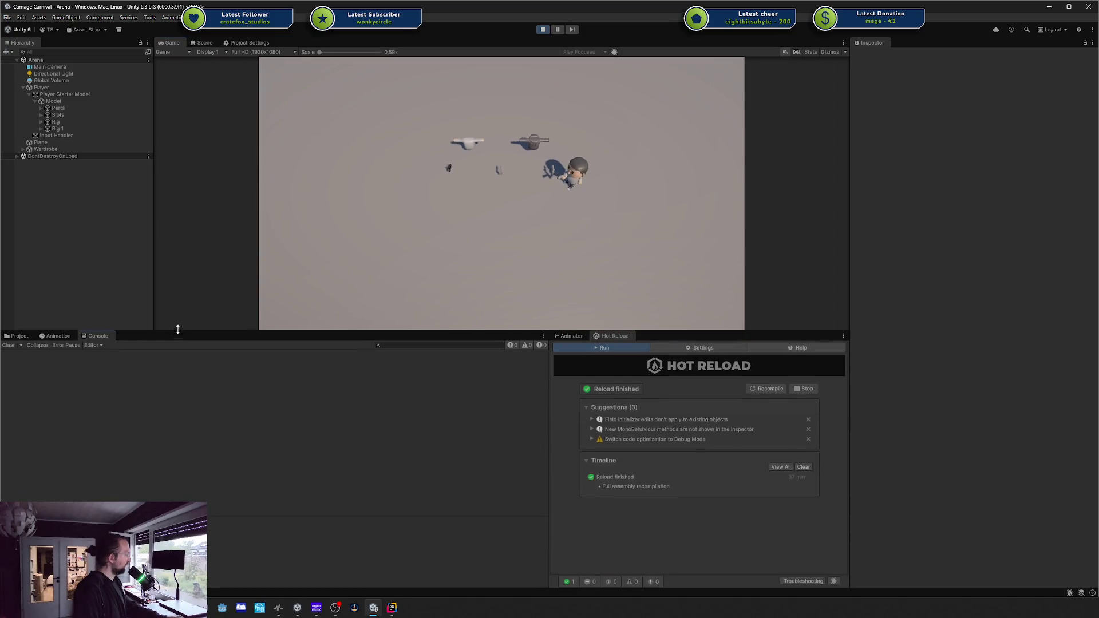
pyautogui.click(707, 183)
pyautogui.click(683, 179)
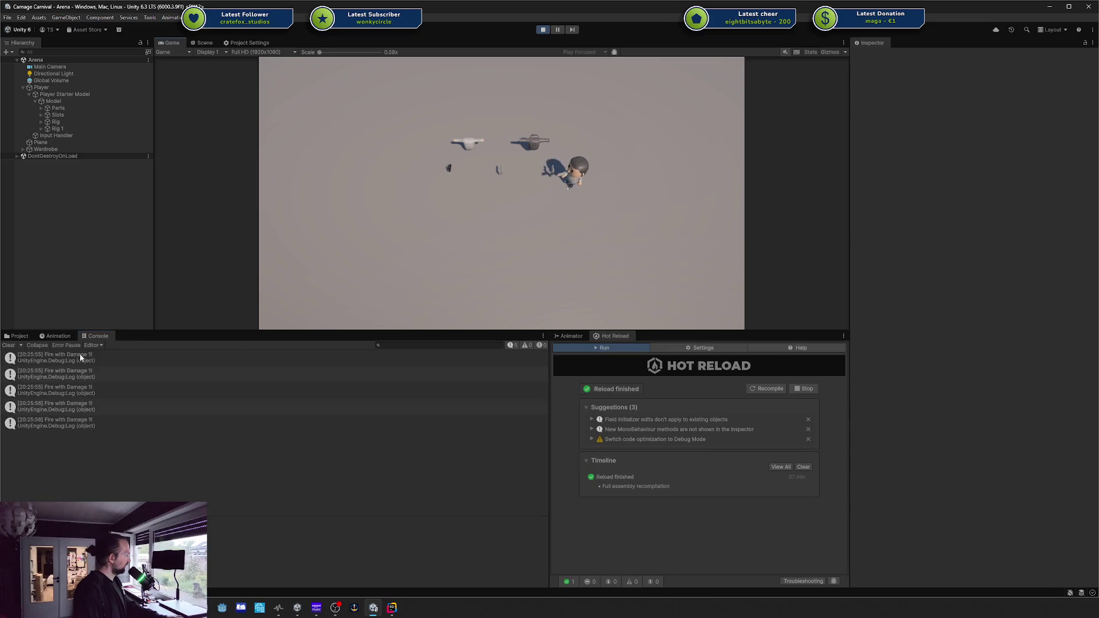
pyautogui.moveTo(134, 331); pyautogui.dragTo(146, 458)
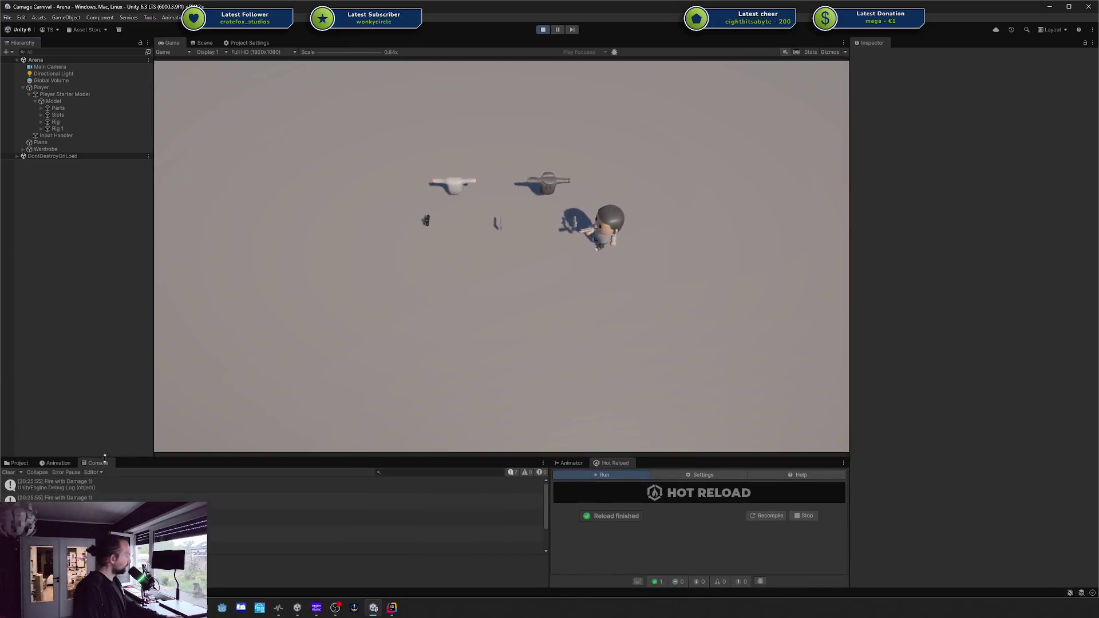
pyautogui.click(9, 472)
# Walk the player left and down, turn to face up, then switch to the Scene view
pyautogui.press('a')
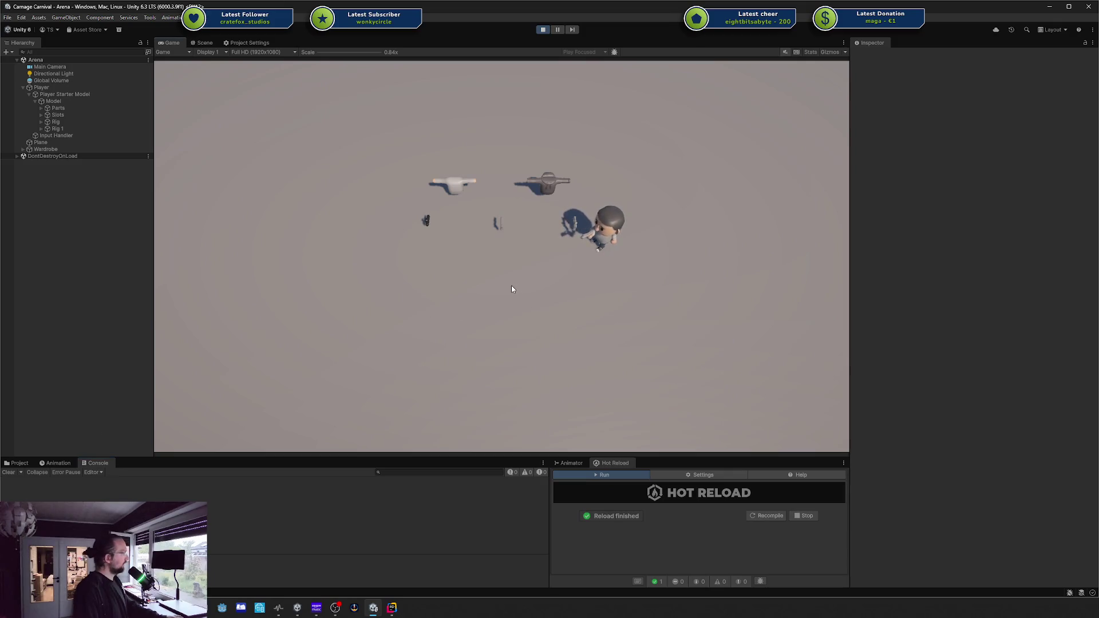
pyautogui.press('s')
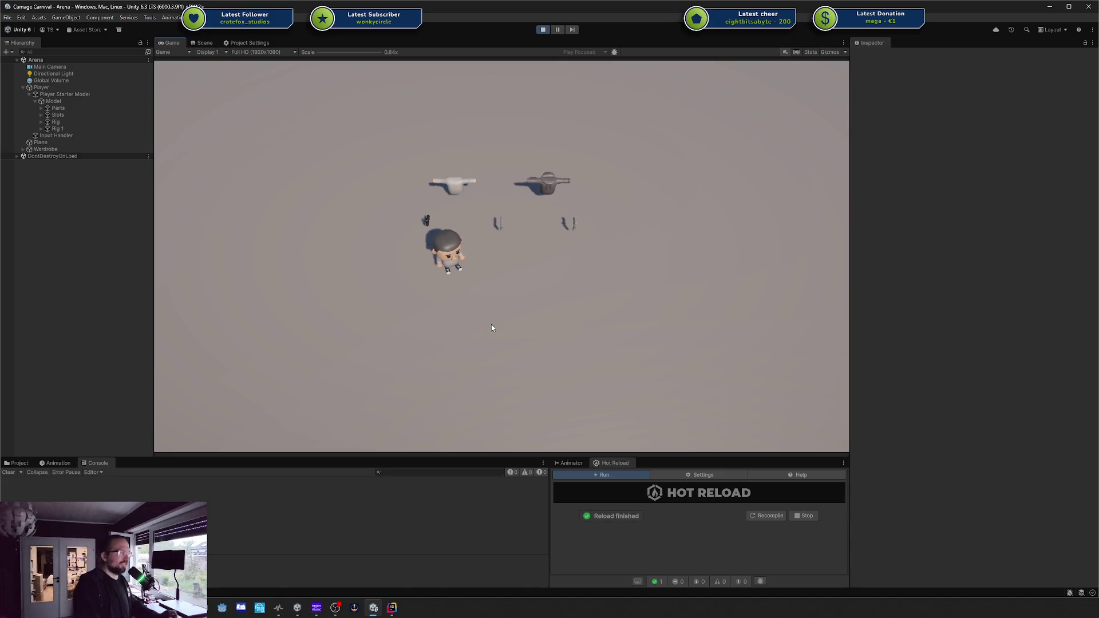
pyautogui.press('w')
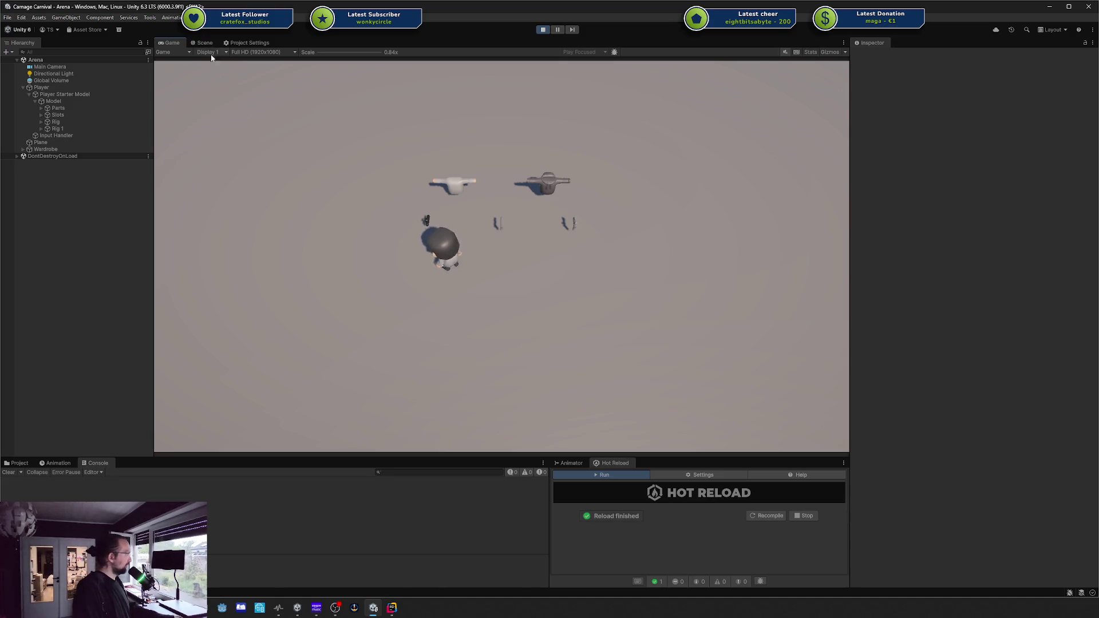
pyautogui.click(205, 43)
# Frame the gun's Top Part, try moving the Handle and undo it, then reselect the Top Part
pyautogui.moveTo(498, 232)
pyautogui.mouseDown()
pyautogui.moveTo(540, 275)
pyautogui.moveTo(503, 228)
pyautogui.moveTo(466, 220)
pyautogui.moveTo(411, 250)
pyautogui.moveTo(418, 283)
pyautogui.moveTo(400, 288)
pyautogui.moveTo(646, 288)
pyautogui.moveTo(584, 245)
pyautogui.moveTo(679, 211)
pyautogui.moveTo(659, 247)
pyautogui.moveTo(719, 220)
pyautogui.moveTo(617, 215)
pyautogui.mouseUp()
pyautogui.click(304, 330)
pyautogui.press('f')
pyautogui.click(518, 317)
pyautogui.moveTo(518, 316)
pyautogui.mouseDown()
pyautogui.moveTo(466, 331)
pyautogui.moveTo(487, 329)
pyautogui.mouseUp()
pyautogui.hotkey('ctrl', 'z')
pyautogui.click(524, 235)
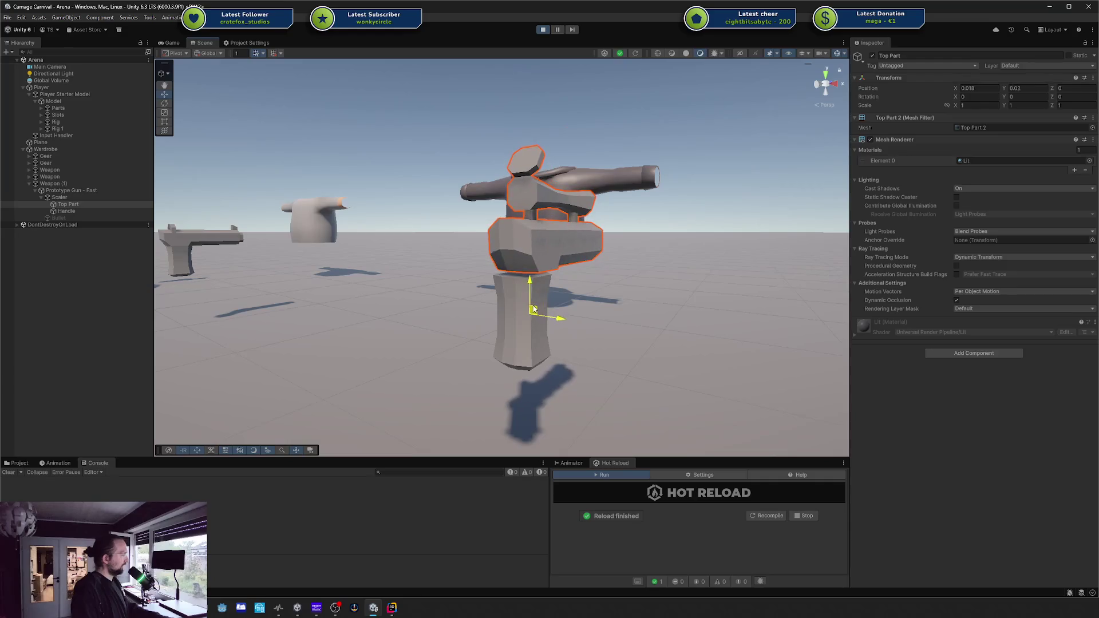
# Orbit and zoom around the gun to inspect its Handle, ending at horizon level
pyautogui.keyDown('alt'); pyautogui.moveTo(530, 246); pyautogui.dragTo(476, 275); pyautogui.keyUp('alt')
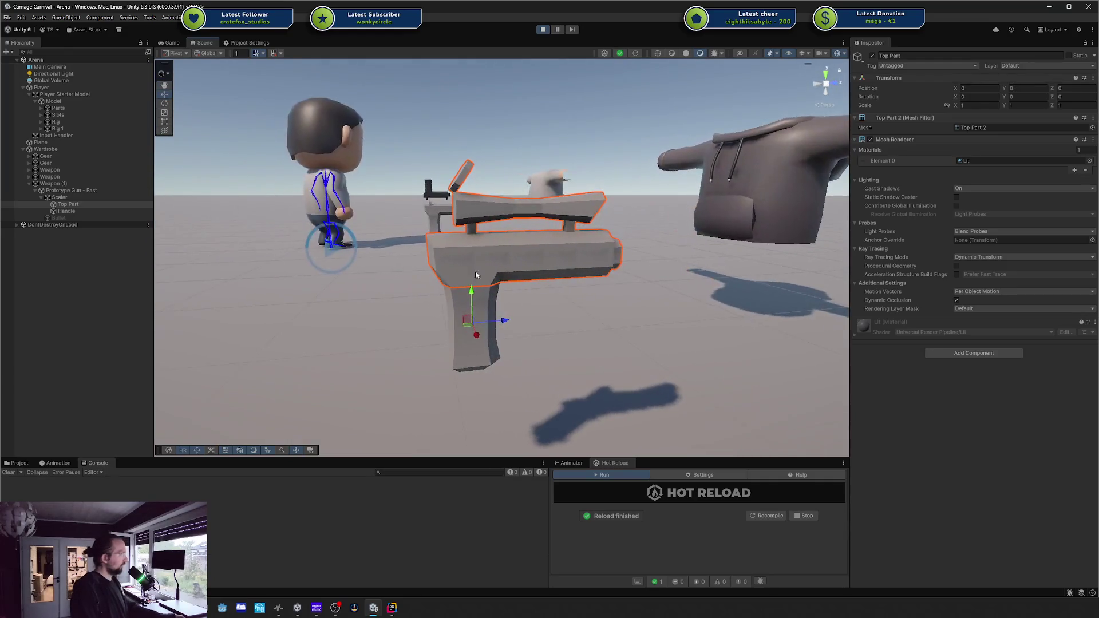
pyautogui.click(487, 305)
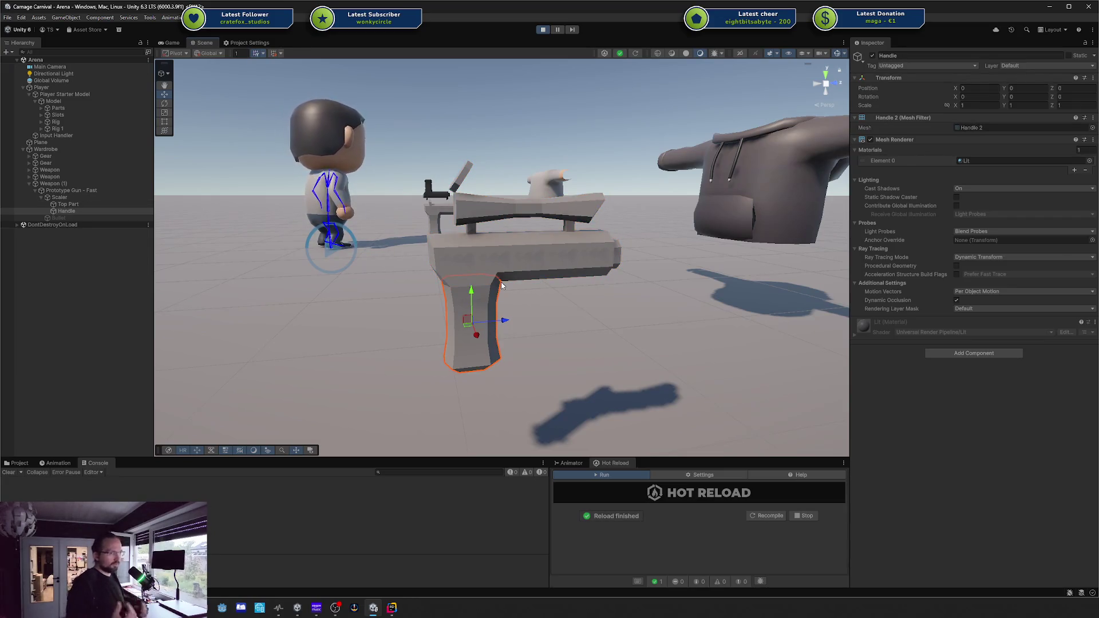
pyautogui.moveTo(527, 262)
pyautogui.mouseDown()
pyautogui.moveTo(531, 166)
pyautogui.moveTo(717, 174)
pyautogui.moveTo(364, 202)
pyautogui.moveTo(473, 225)
pyautogui.mouseUp()
pyautogui.click(530, 162)
pyautogui.scroll(-5, 363, 198)
pyautogui.scroll(-2, 473, 225)
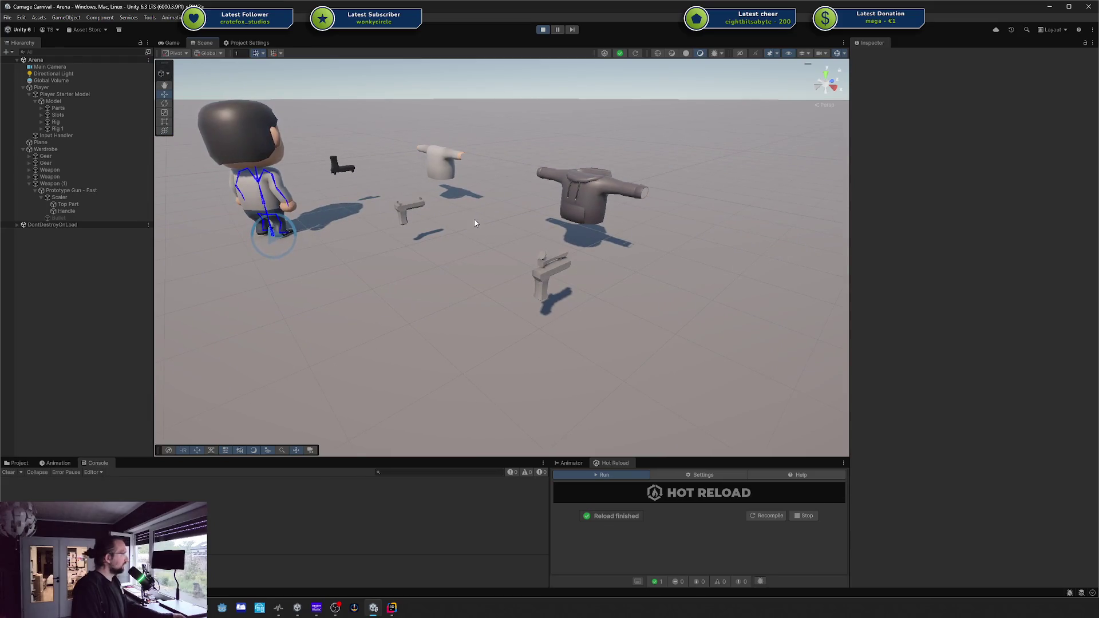
pyautogui.scroll(5, 457, 208)
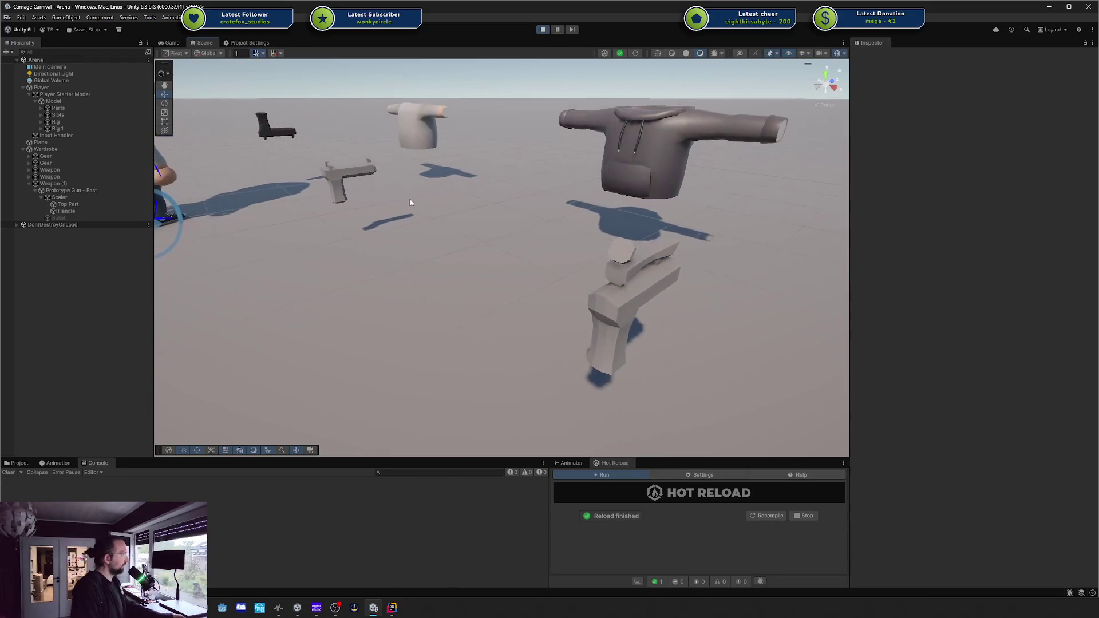
pyautogui.click(592, 356)
pyautogui.moveTo(593, 356)
pyautogui.mouseDown()
pyautogui.moveTo(635, 267)
pyautogui.moveTo(641, 276)
pyautogui.mouseUp()
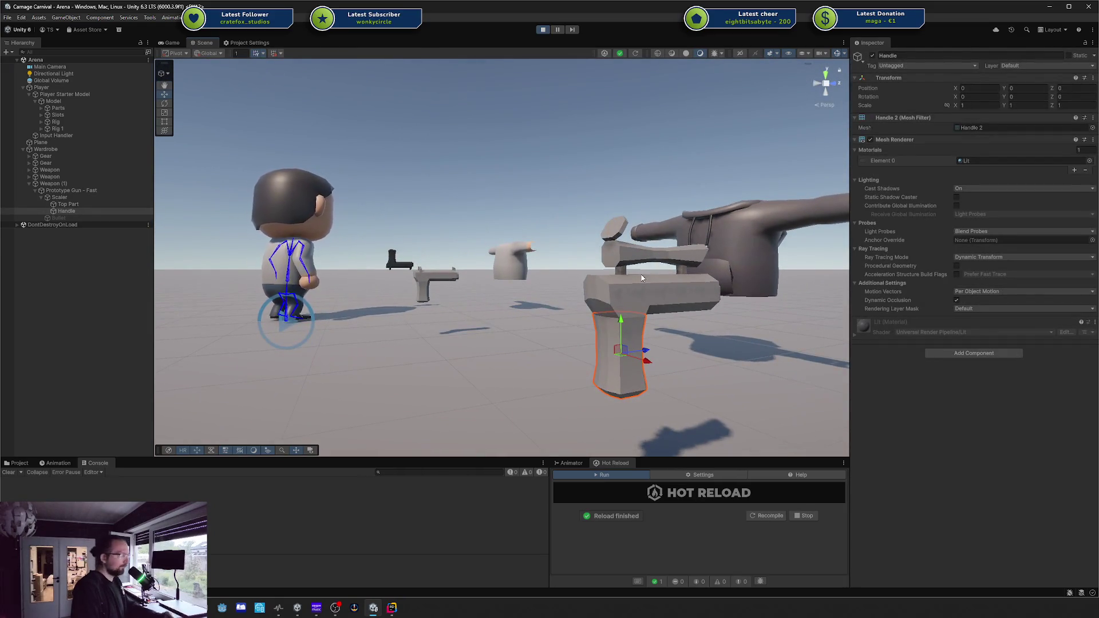
pyautogui.click(416, 292)
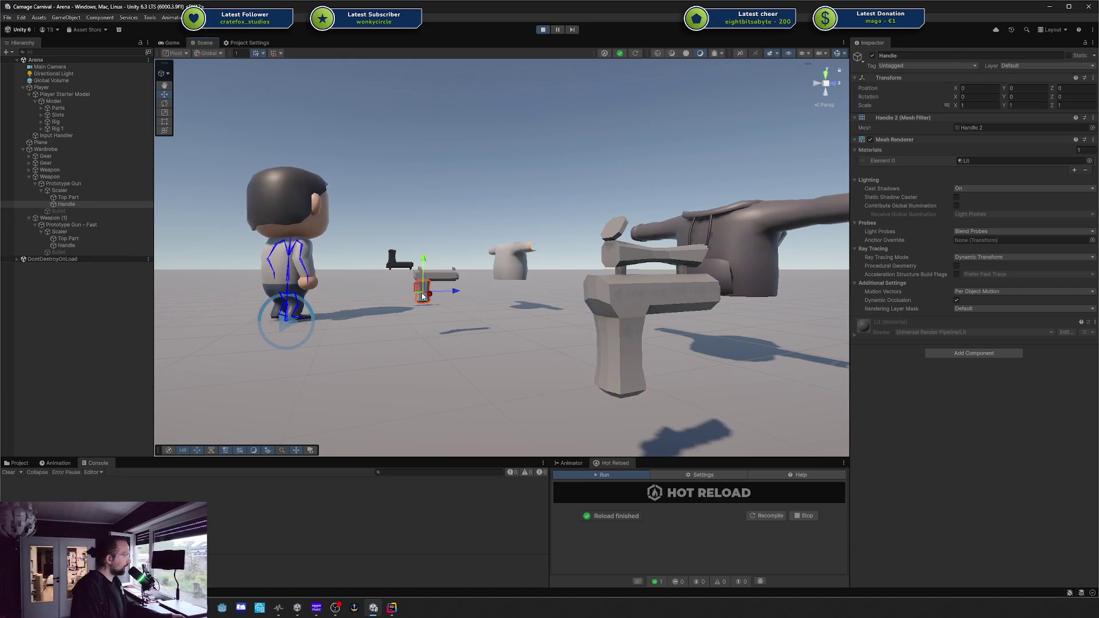
pyautogui.moveTo(417, 293); pyautogui.dragTo(490, 294)
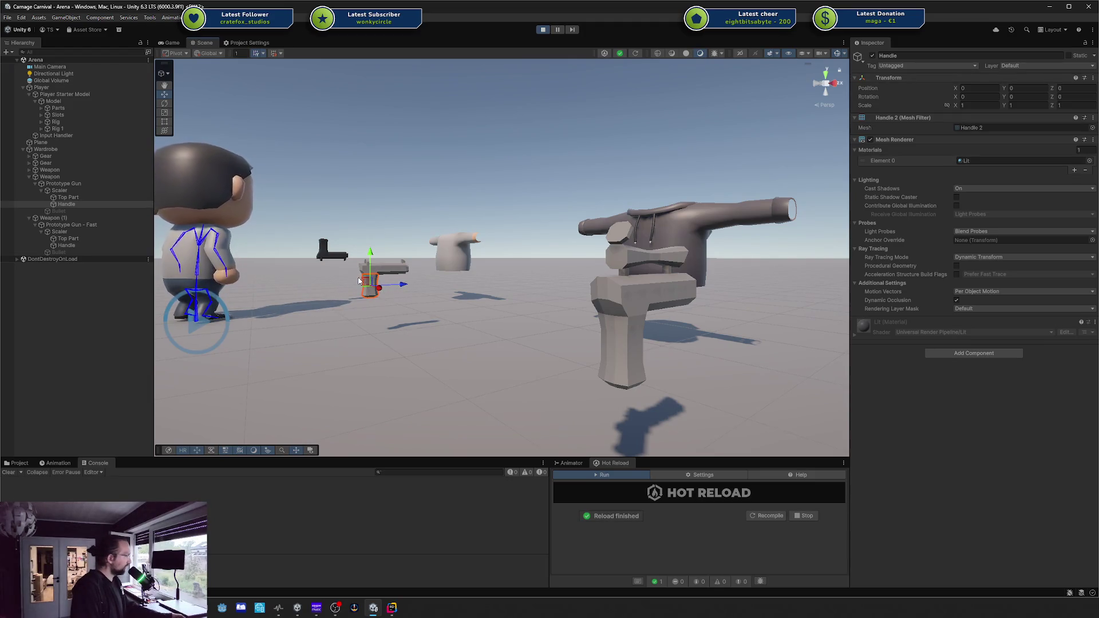
pyautogui.click(608, 352)
pyautogui.click(389, 271)
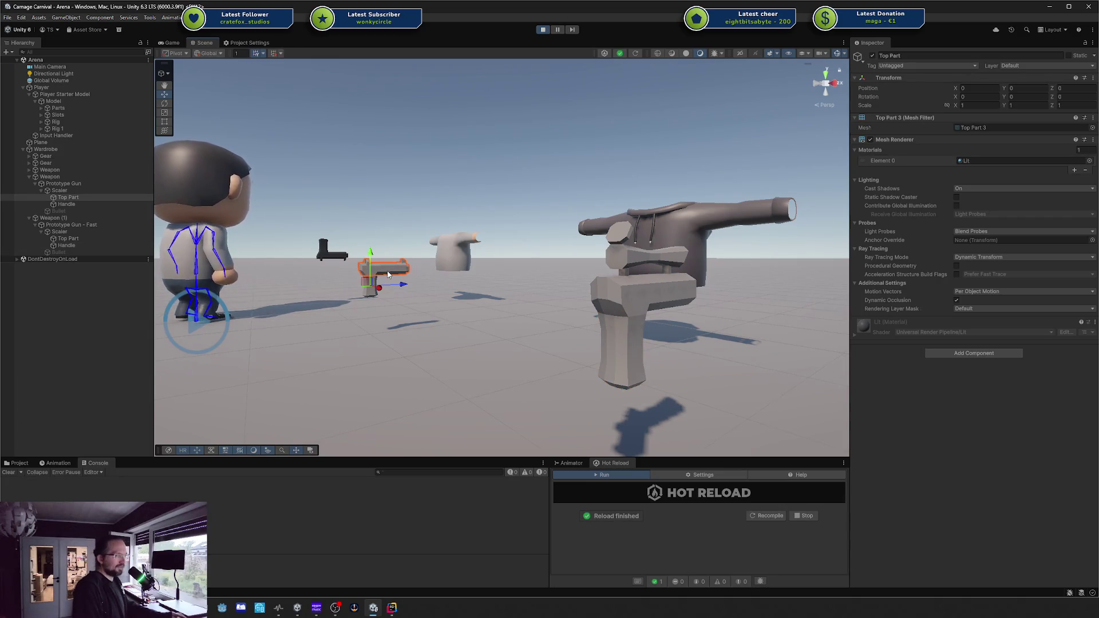
pyautogui.click(616, 278)
pyautogui.click(391, 277)
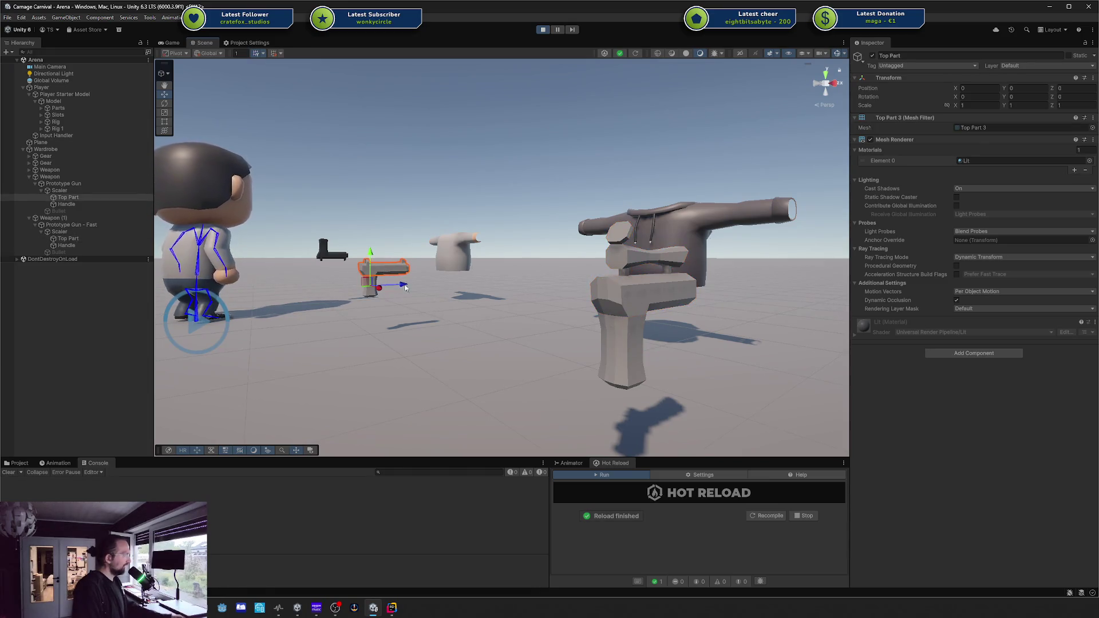
pyautogui.keyDown('shift'); pyautogui.click(615, 375); pyautogui.keyUp('shift')
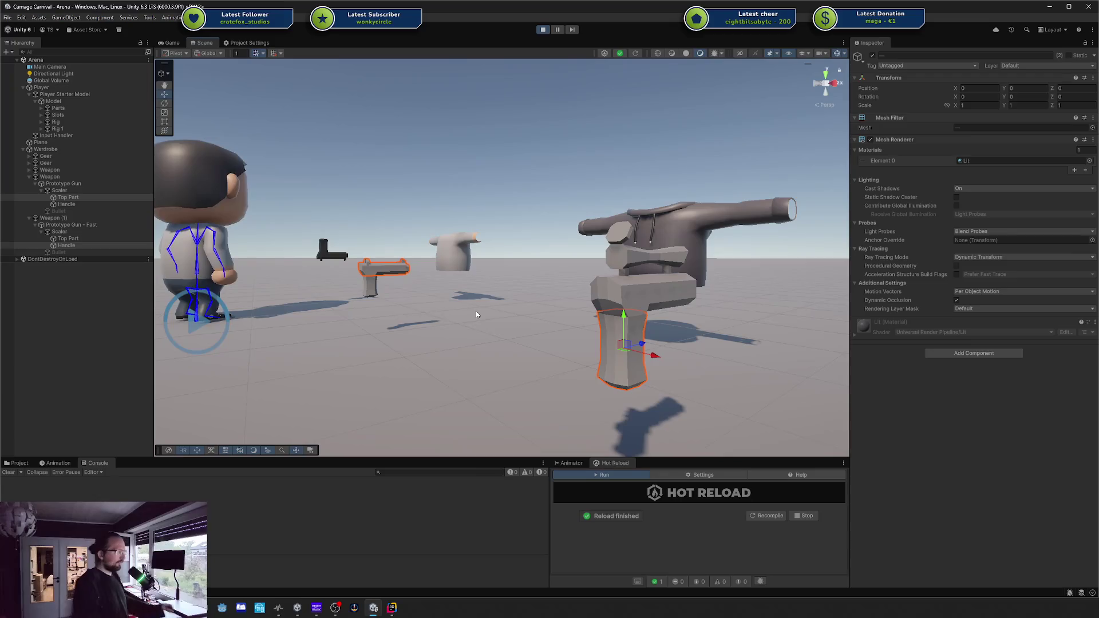
pyautogui.click(370, 291)
pyautogui.keyDown('ctrl'); pyautogui.click(680, 290); pyautogui.keyUp('ctrl')
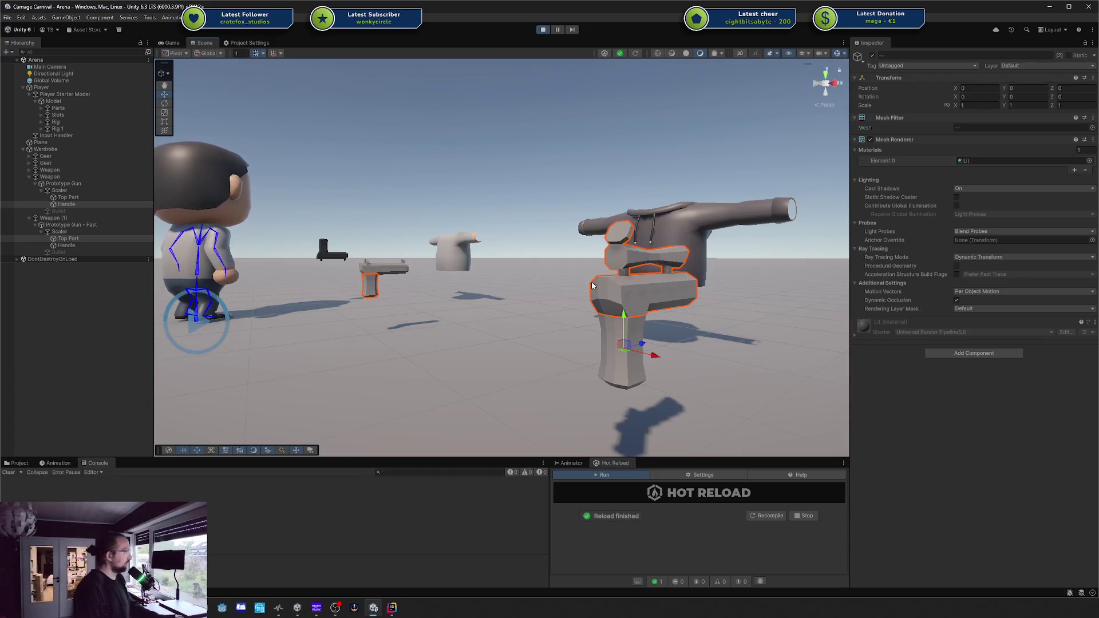
pyautogui.click(465, 212)
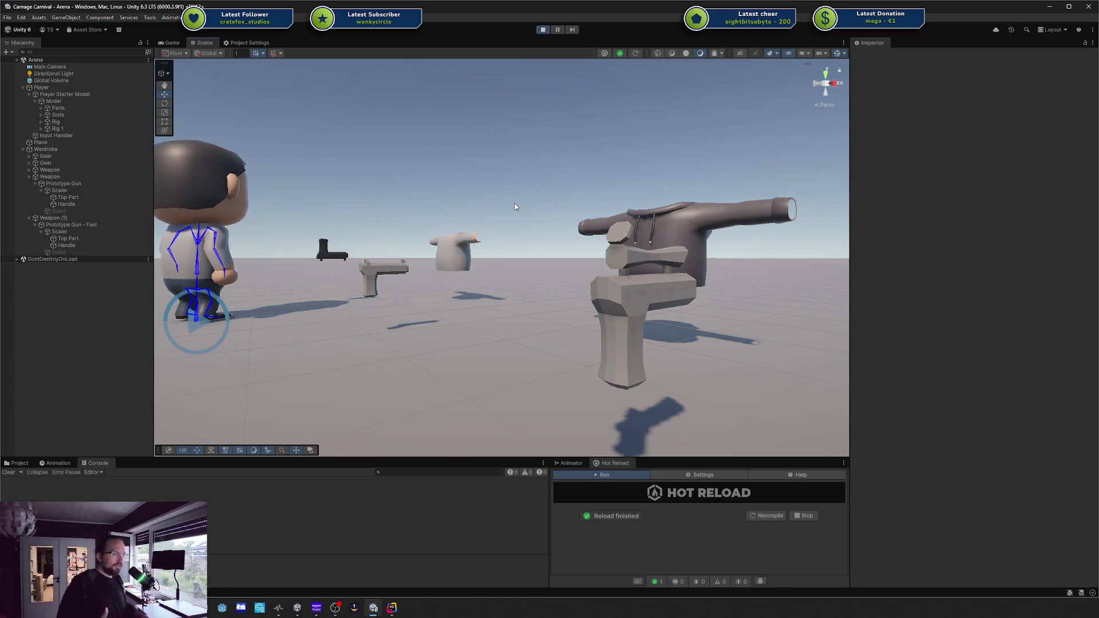
pyautogui.moveTo(515, 207)
pyautogui.mouseDown()
pyautogui.moveTo(511, 196)
pyautogui.moveTo(490, 253)
pyautogui.moveTo(552, 225)
pyautogui.moveTo(578, 166)
pyautogui.mouseUp()
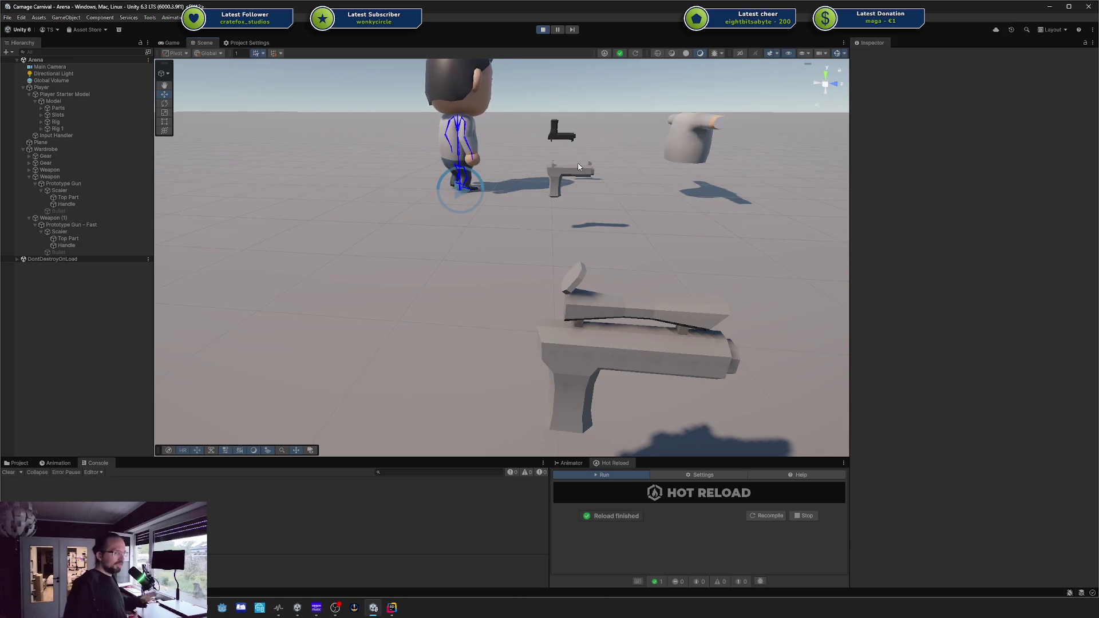
pyautogui.moveTo(579, 166)
pyautogui.mouseDown()
pyautogui.moveTo(644, 204)
pyautogui.moveTo(599, 253)
pyautogui.mouseUp()
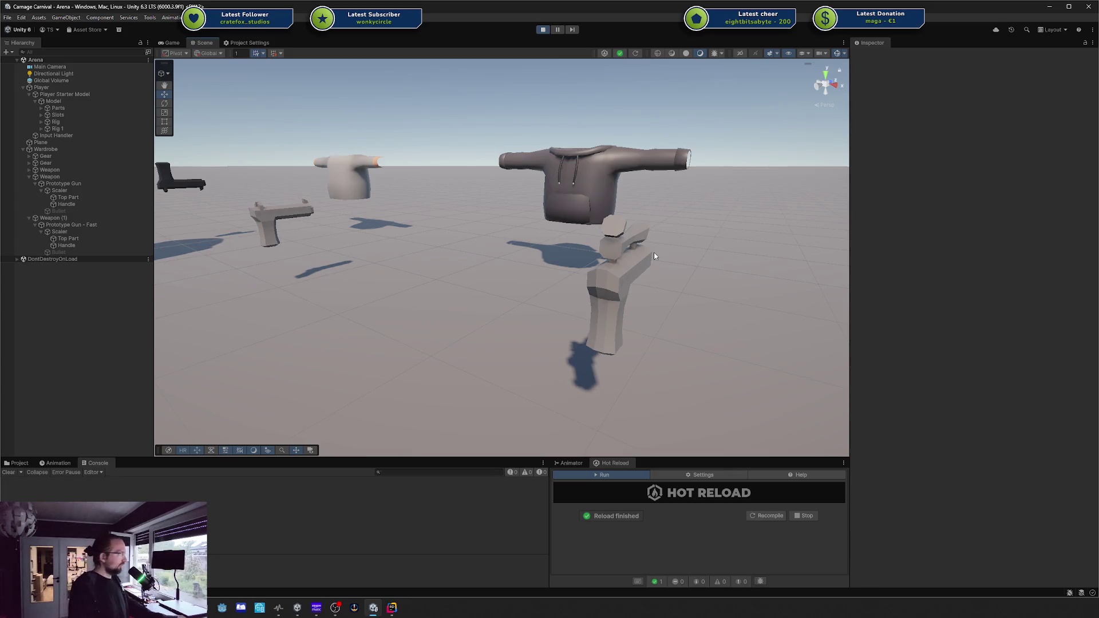
# Zoom and tilt the Scene camera to look down at the floor
pyautogui.scroll(-6, 760, 250)
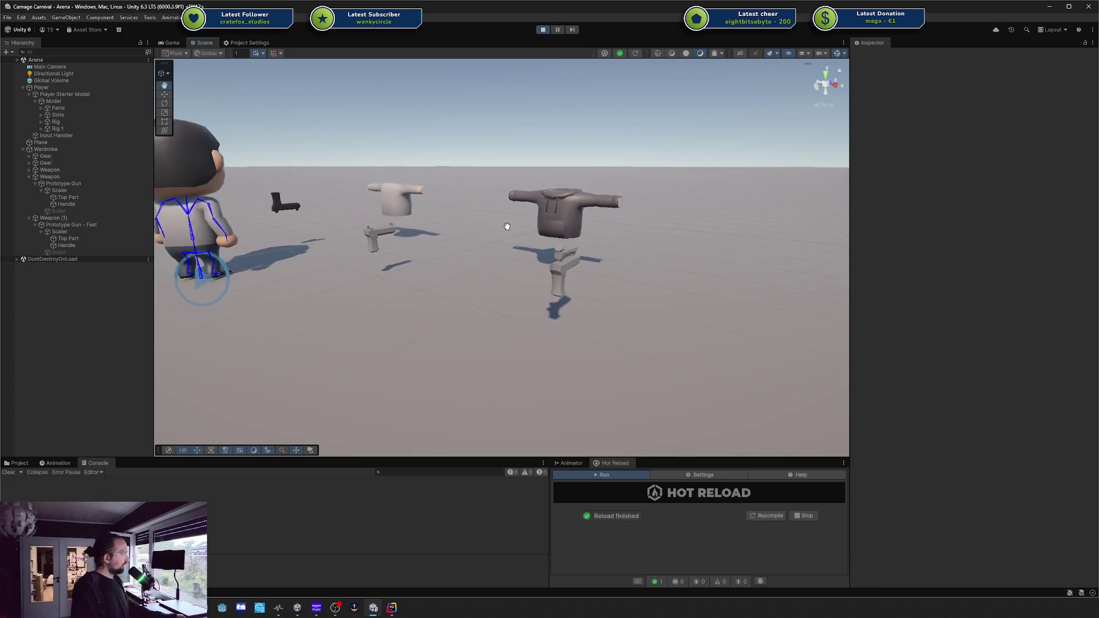
pyautogui.moveTo(486, 233); pyautogui.dragTo(459, 260)
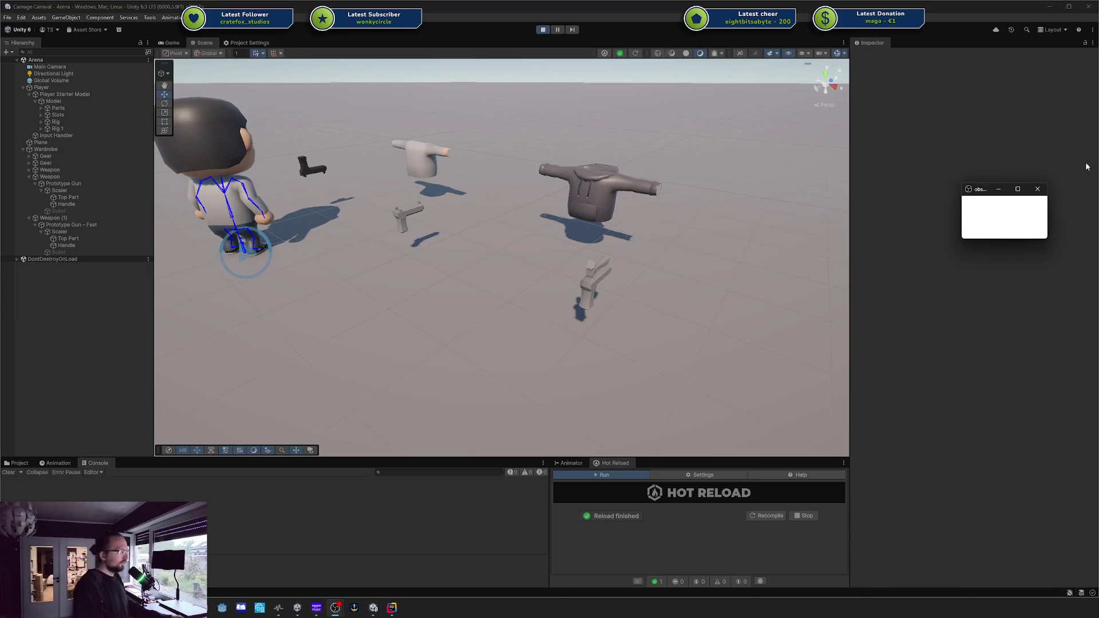
# Move and enlarge the Steam window over the editor to show the Rookie store page
pyautogui.moveTo(1048, 242)
pyautogui.mouseDown()
pyautogui.moveTo(1096, 299)
pyautogui.moveTo(1096, 481)
pyautogui.mouseUp()
pyautogui.moveTo(1082, 191); pyautogui.dragTo(659, 130)
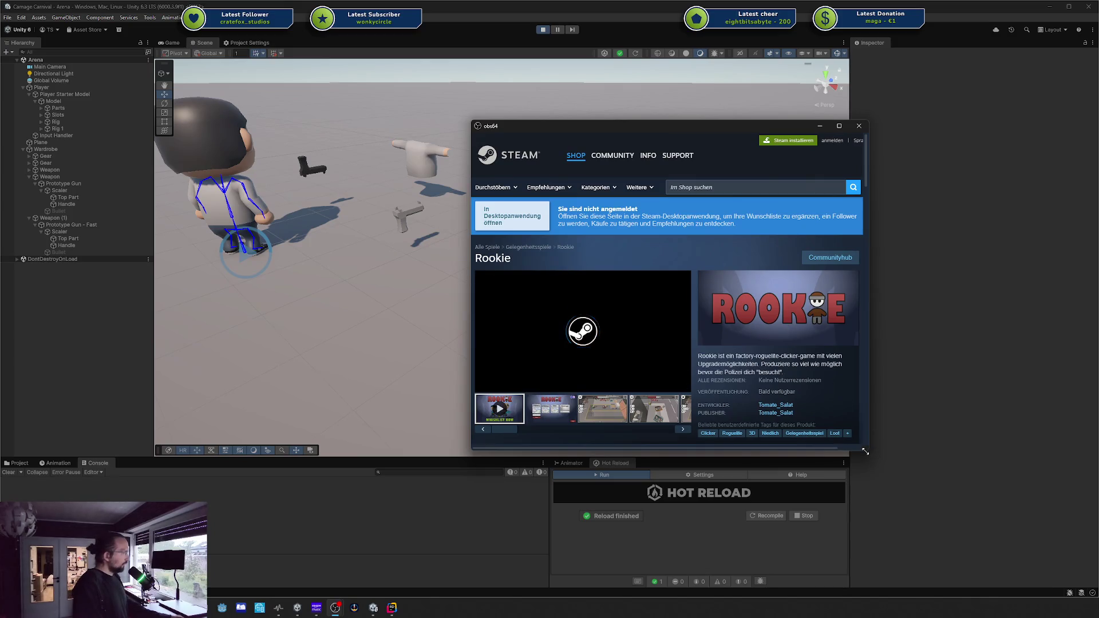
pyautogui.moveTo(865, 452); pyautogui.dragTo(1031, 590)
pyautogui.moveTo(822, 126)
pyautogui.mouseDown()
pyautogui.moveTo(596, 42)
pyautogui.moveTo(565, 84)
pyautogui.mouseUp()
pyautogui.scroll(-3, 617, 250)
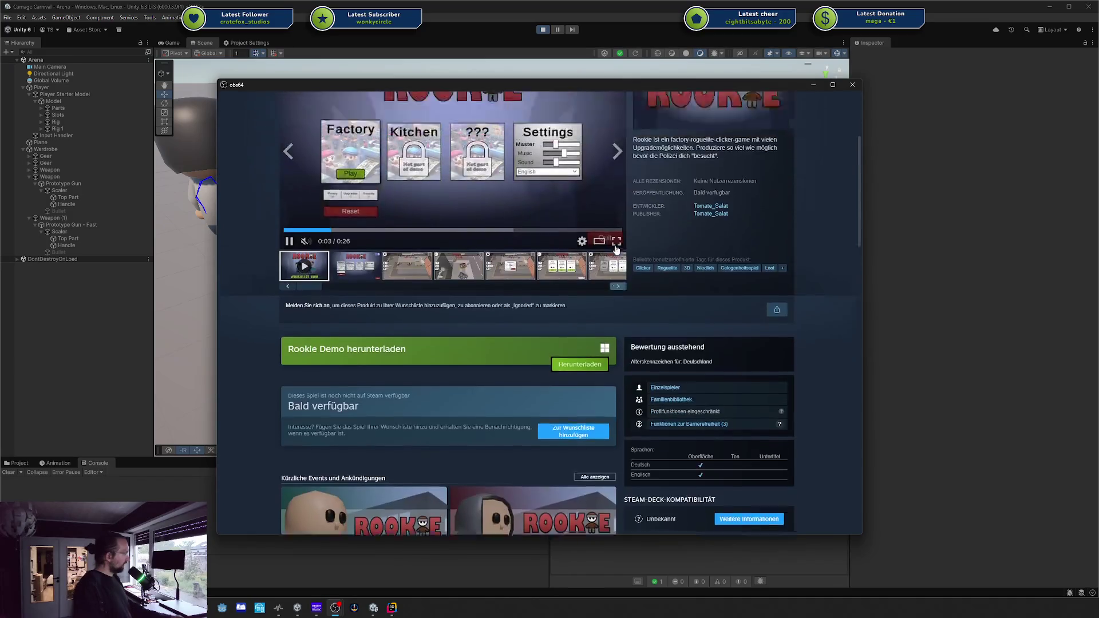
pyautogui.scroll(3, 617, 250)
pyautogui.moveTo(548, 83); pyautogui.dragTo(548, 46)
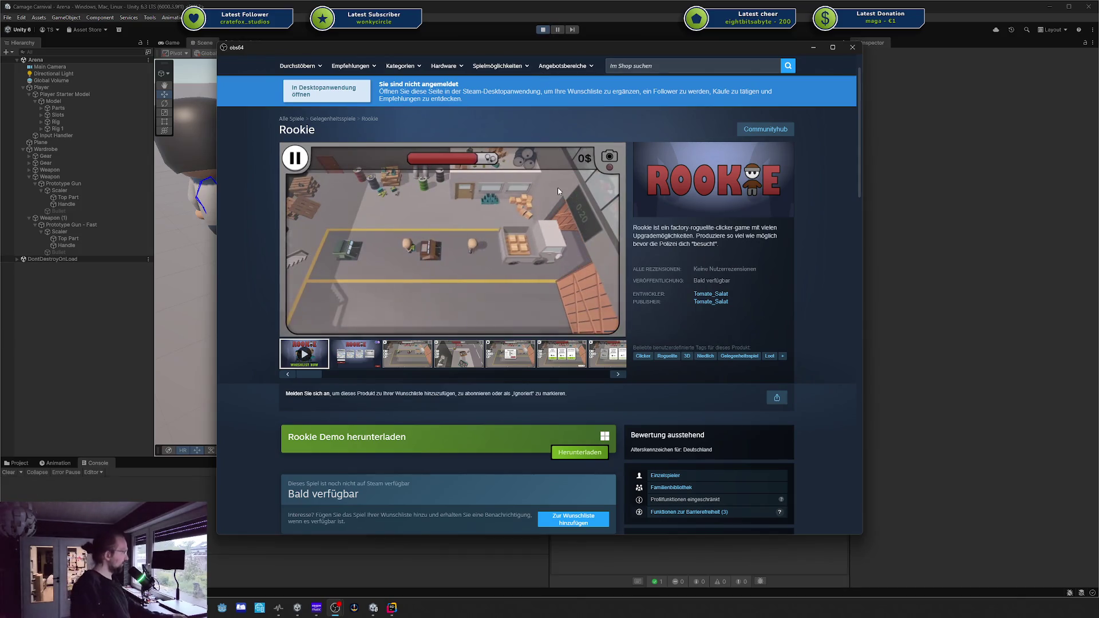
# Browse the Rookie page, viewing its third and fourth screenshots
pyautogui.scroll(1, 419, 357)
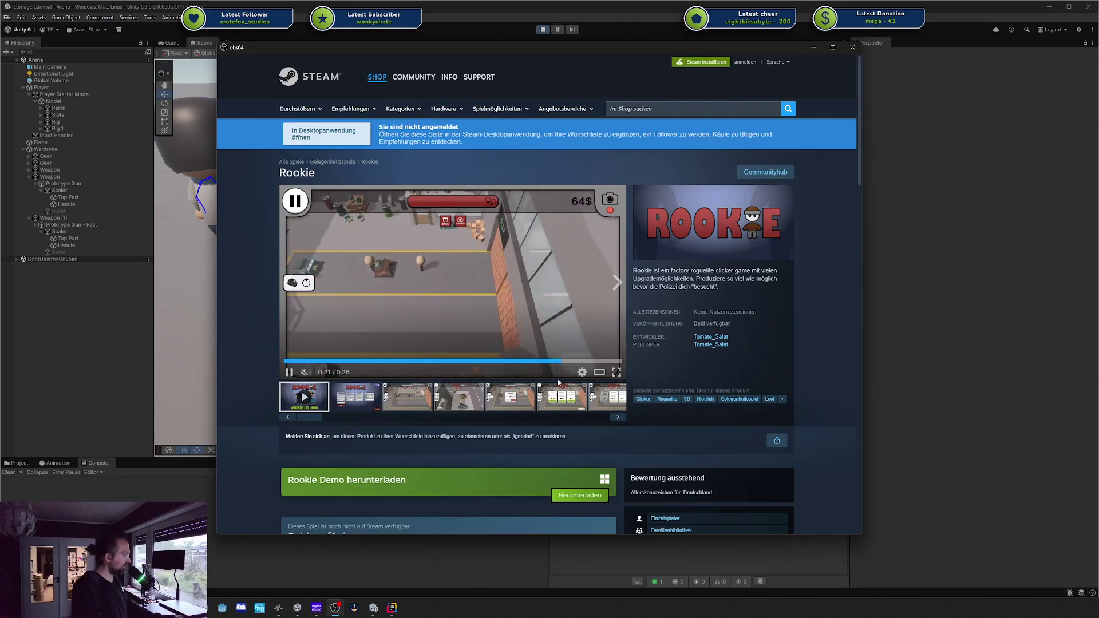
pyautogui.scroll(-1, 559, 383)
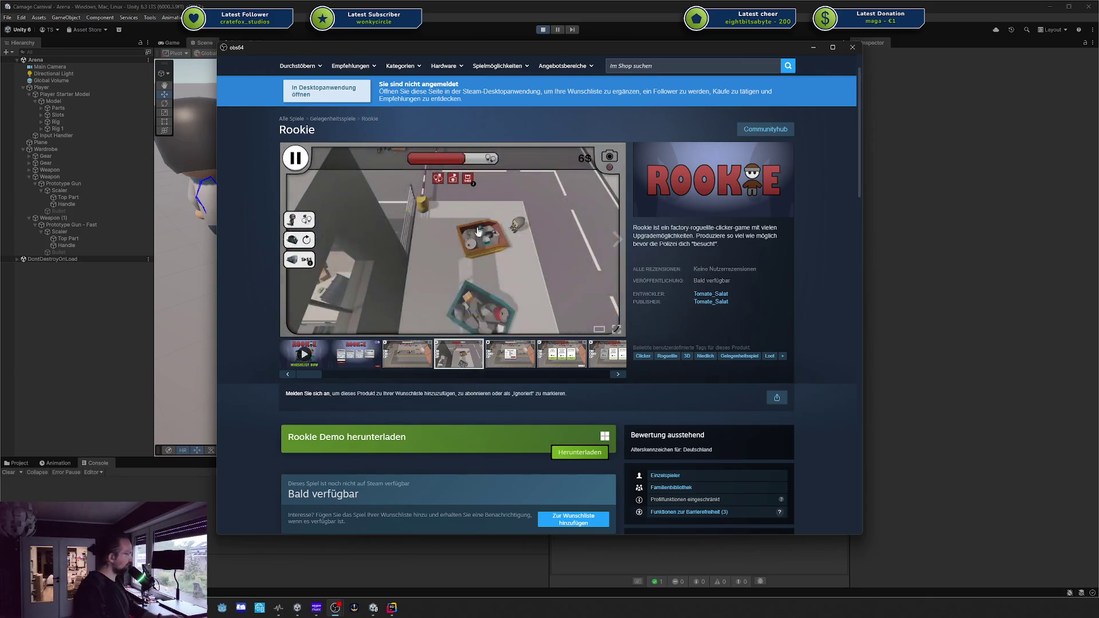
pyautogui.click(406, 352)
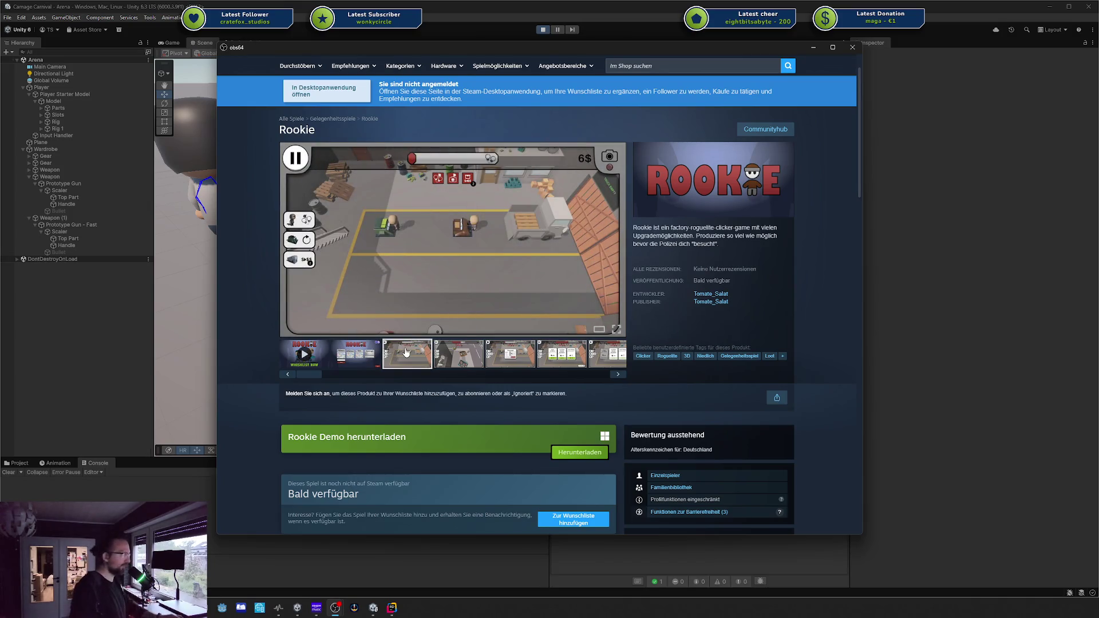
pyautogui.click(446, 358)
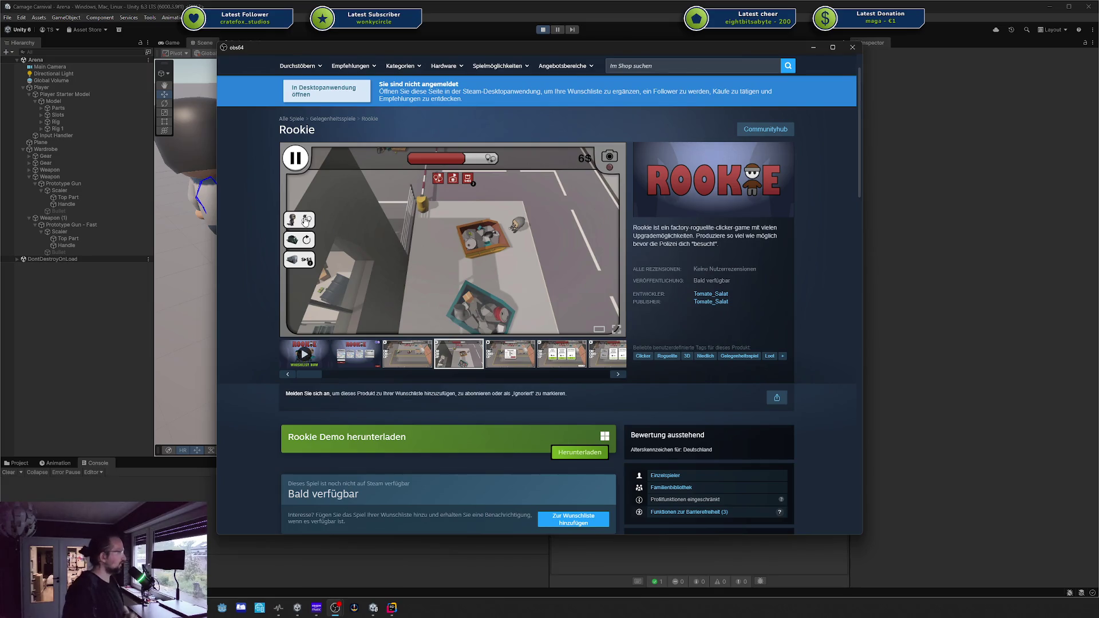
pyautogui.scroll(-8, 336, 216)
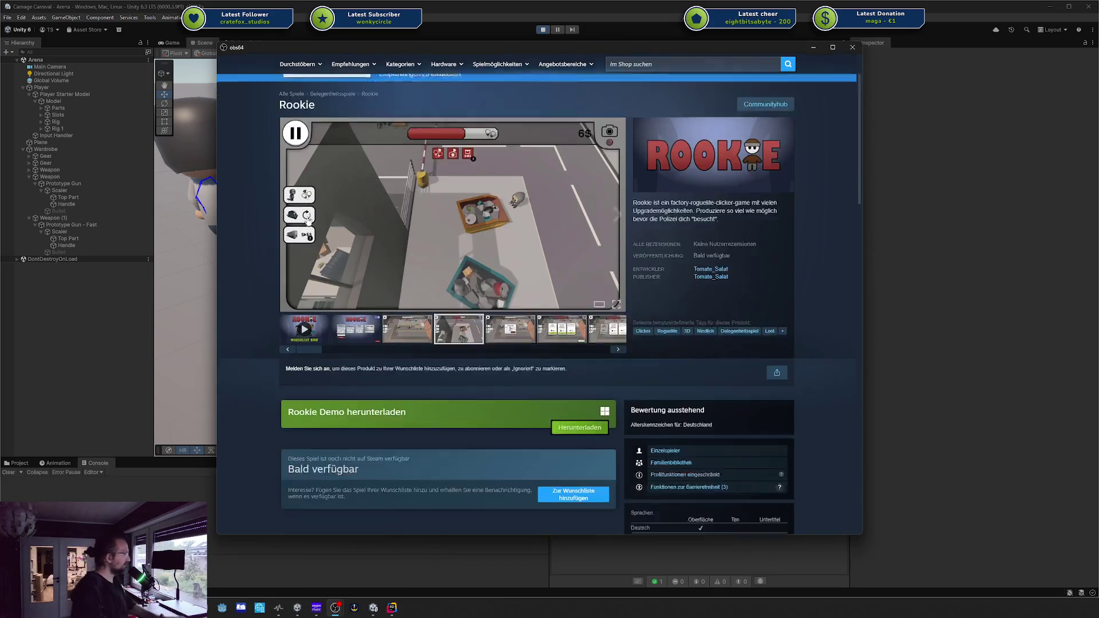
# Expand the Rookie description, read the Upgrades and Razzien sections, and scroll back up
pyautogui.scroll(-3, 507, 308)
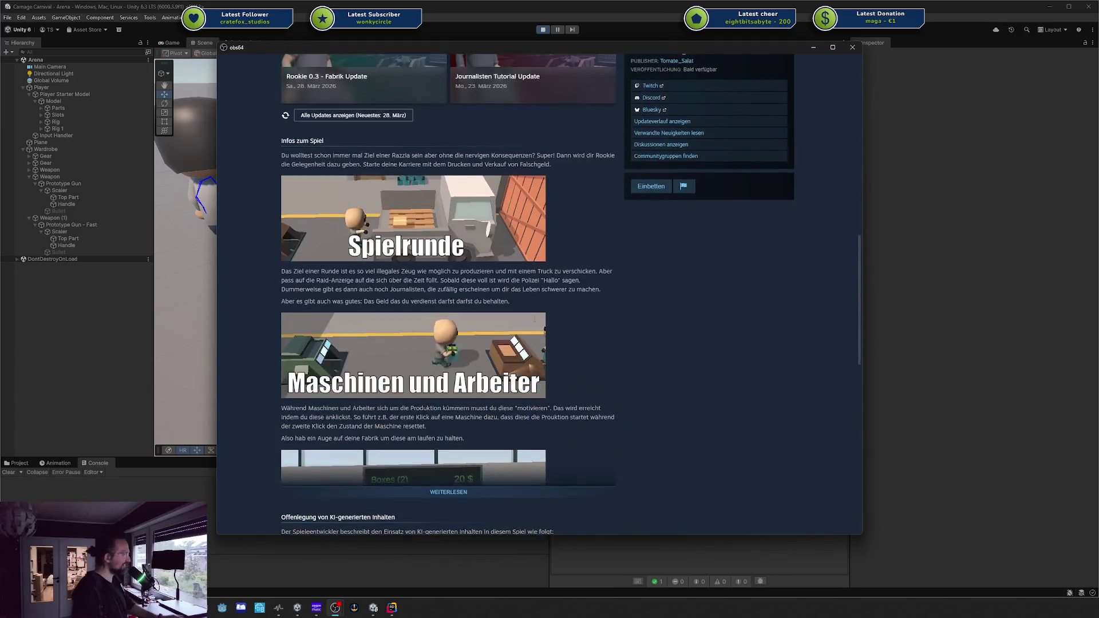
pyautogui.click(447, 493)
pyautogui.scroll(-4, 606, 428)
pyautogui.scroll(-2, 614, 427)
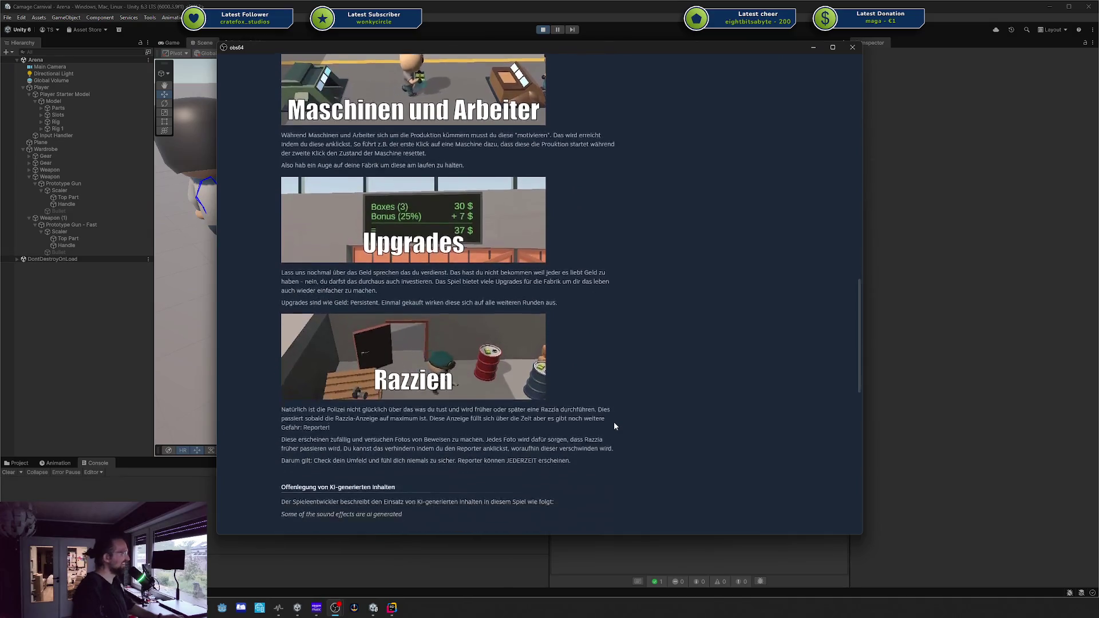
pyautogui.scroll(2, 615, 425)
pyautogui.scroll(2, 614, 425)
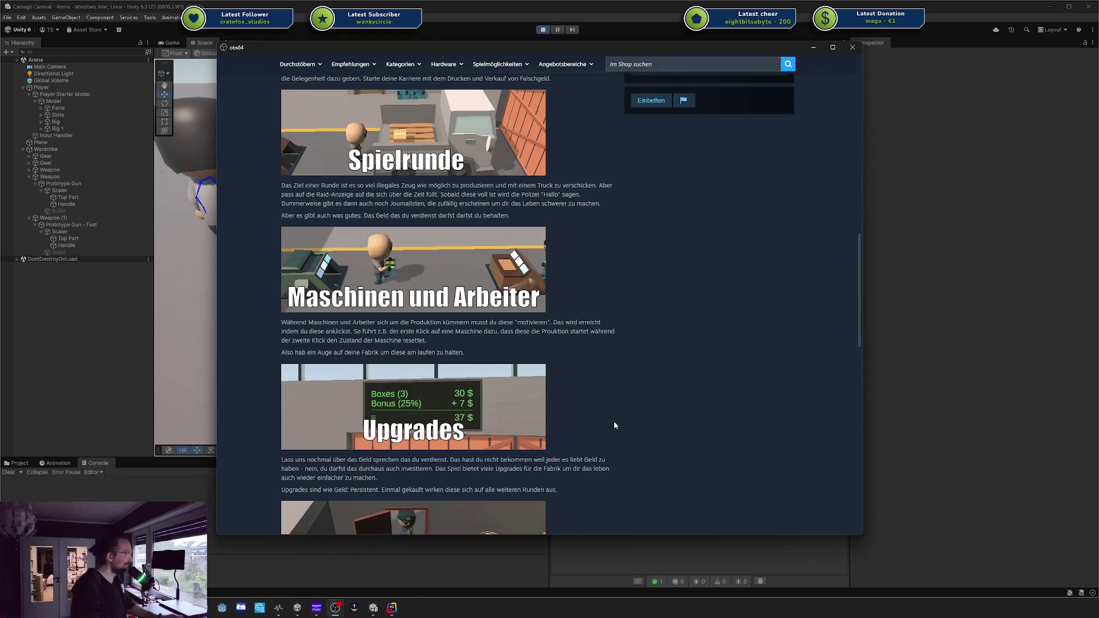
pyautogui.scroll(15, 614, 425)
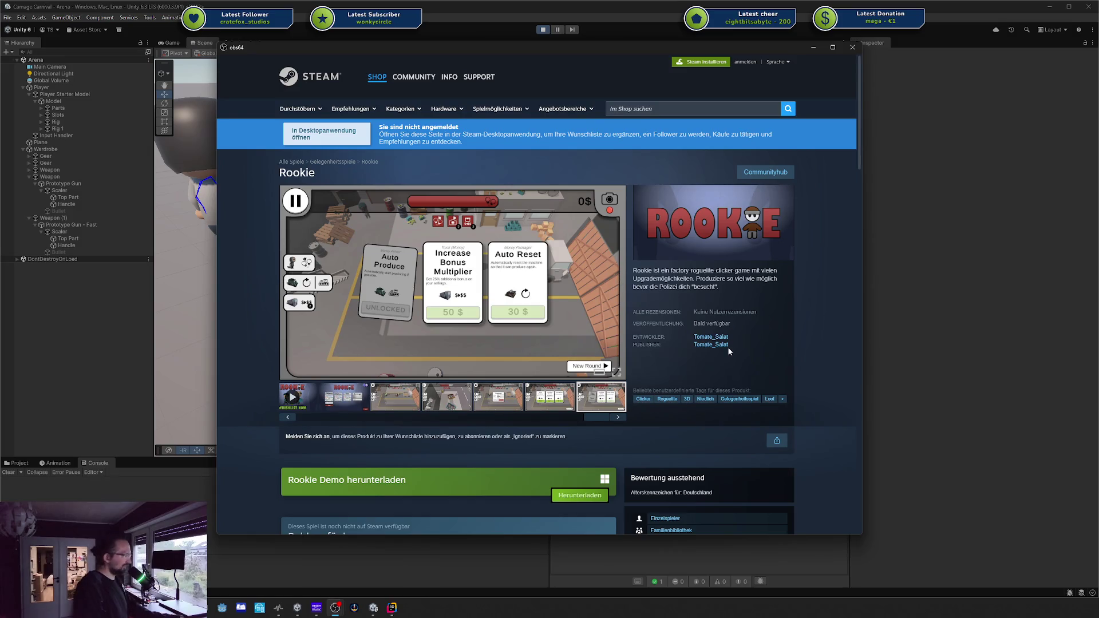
# Scroll the Rookie page, then select and clear part of the demo heading text
pyautogui.scroll(-2, 729, 348)
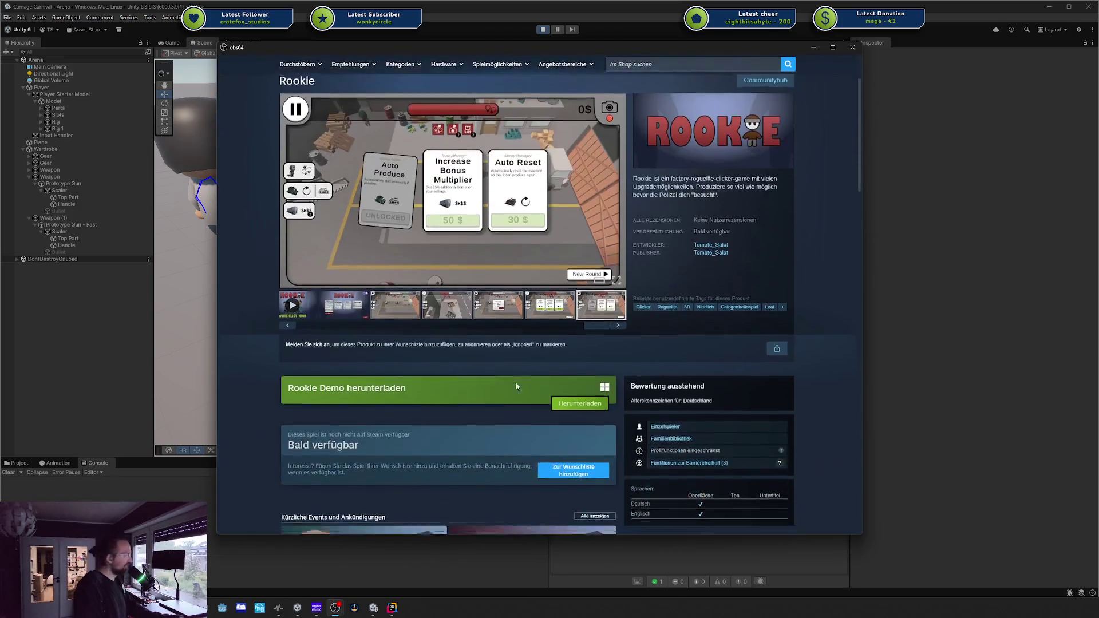
pyautogui.scroll(-2, 516, 386)
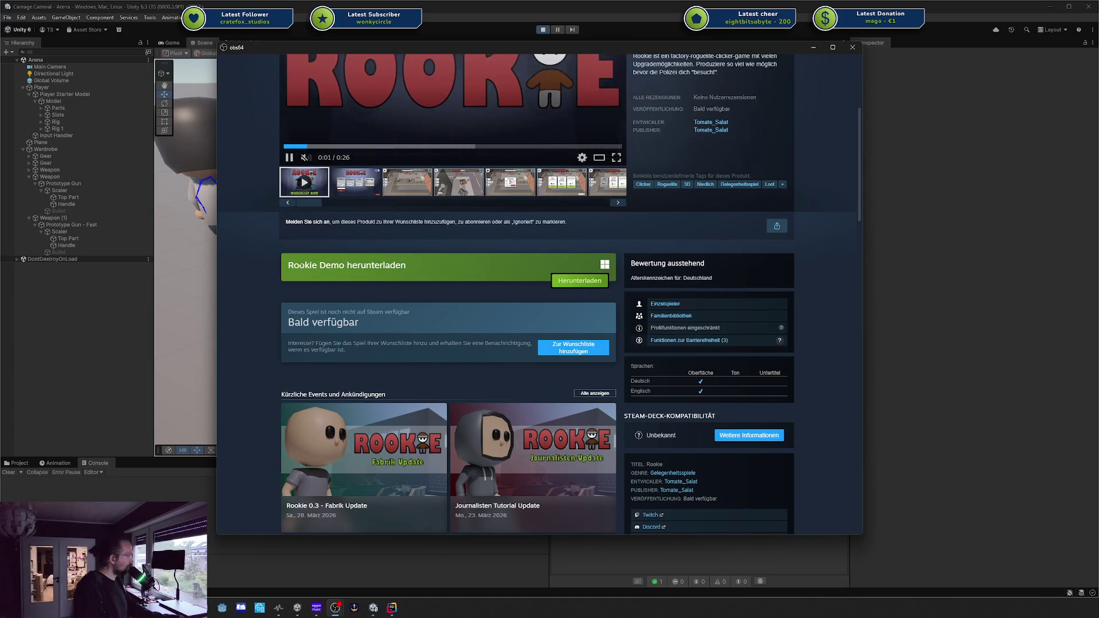
pyautogui.scroll(3, 367, 230)
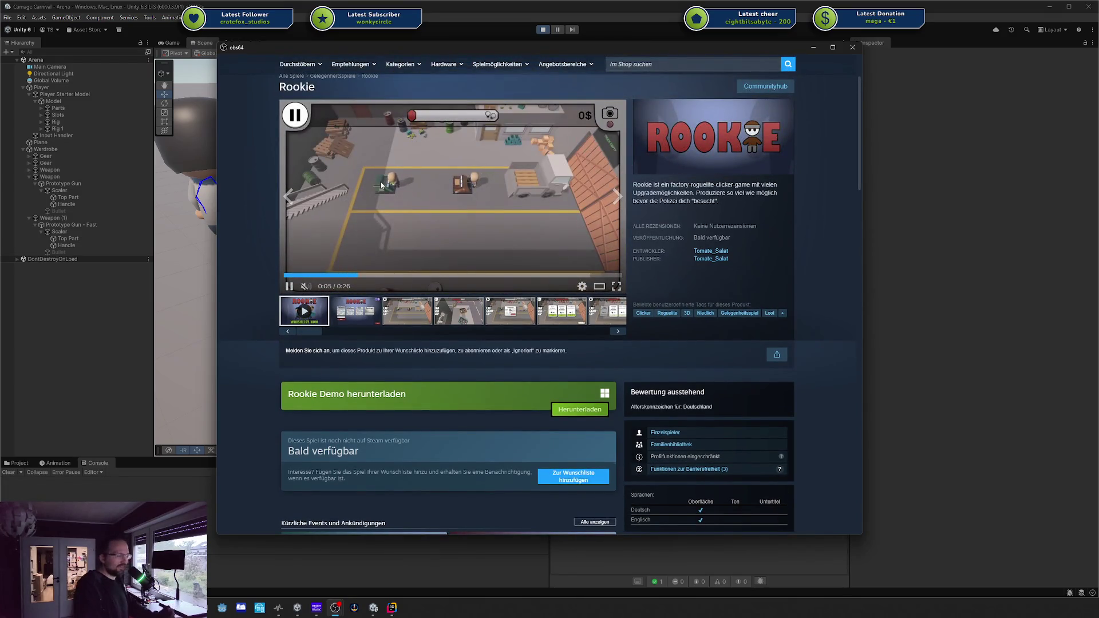
pyautogui.scroll(-2, 383, 186)
pyautogui.scroll(3, 395, 195)
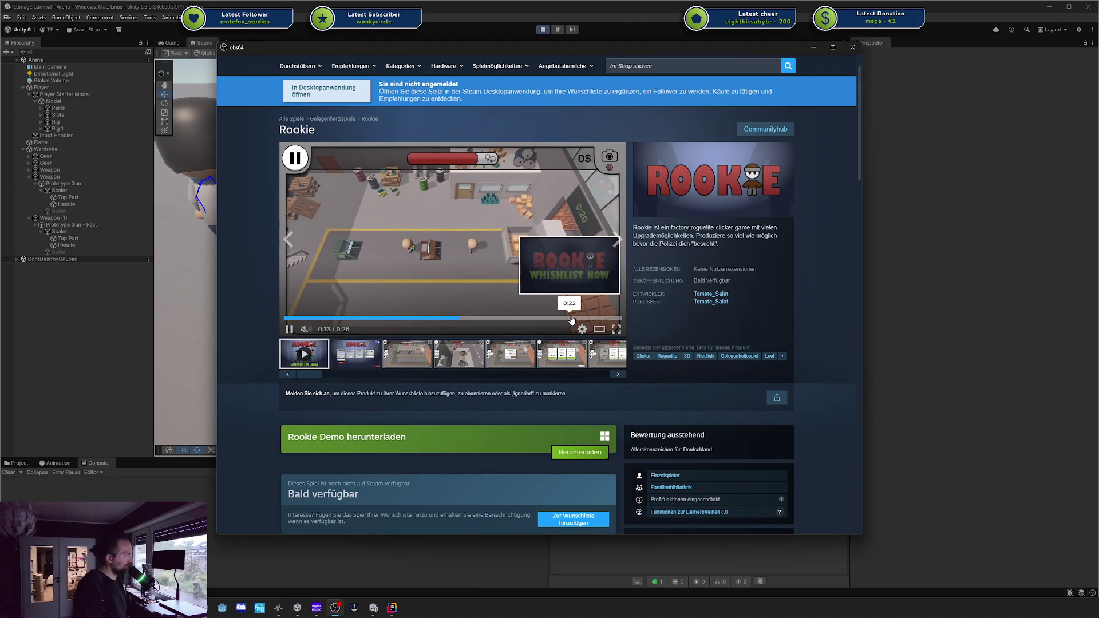
pyautogui.scroll(-1, 481, 338)
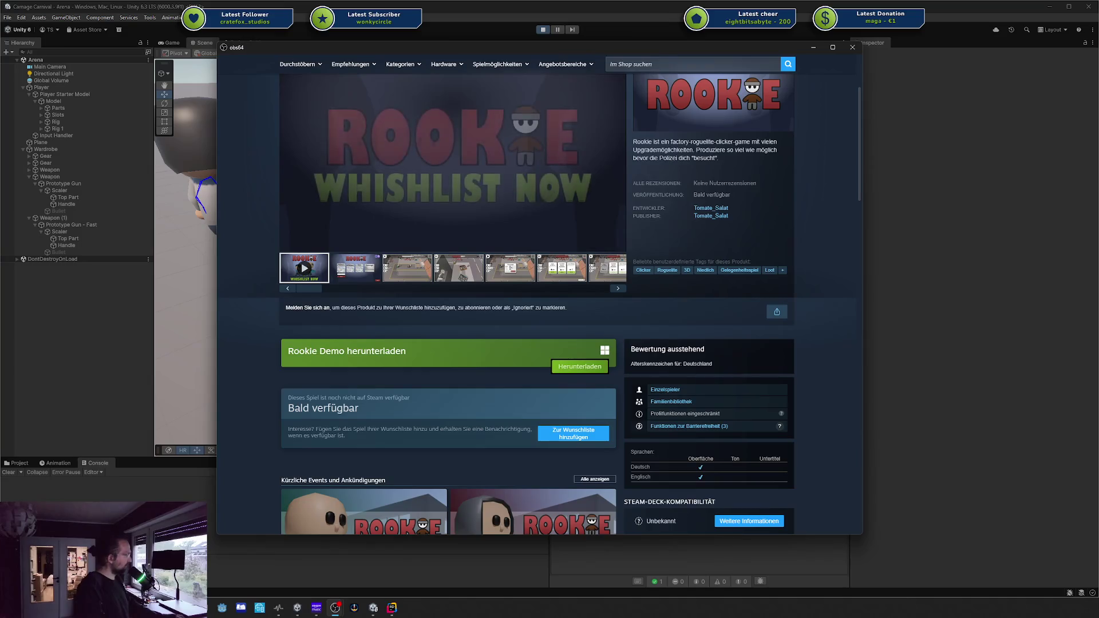
pyautogui.moveTo(418, 351); pyautogui.dragTo(371, 352)
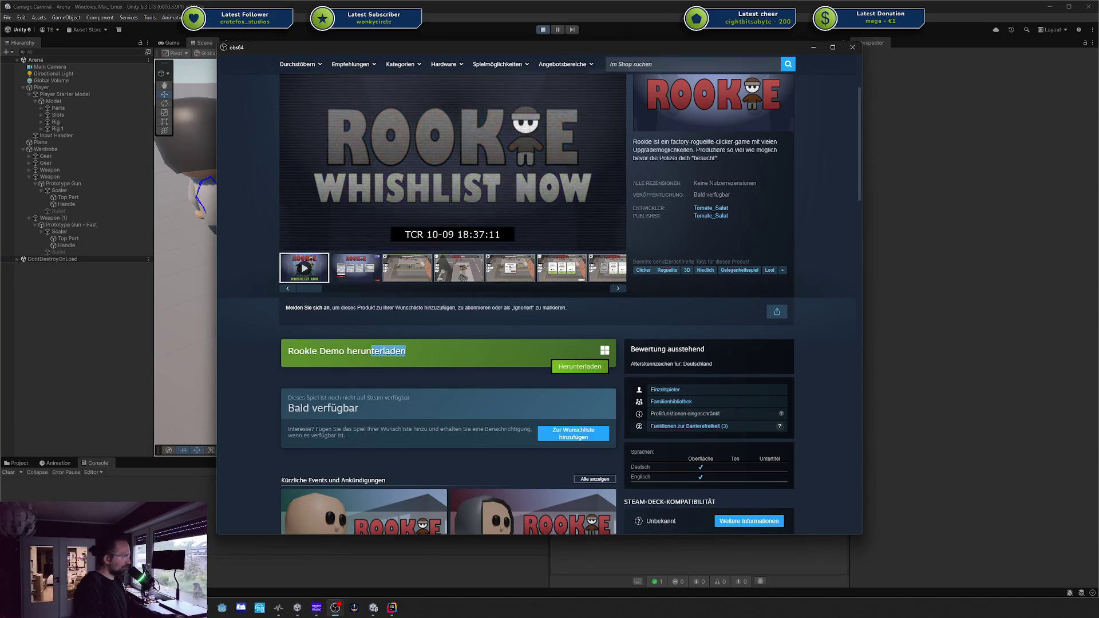
pyautogui.click(320, 351)
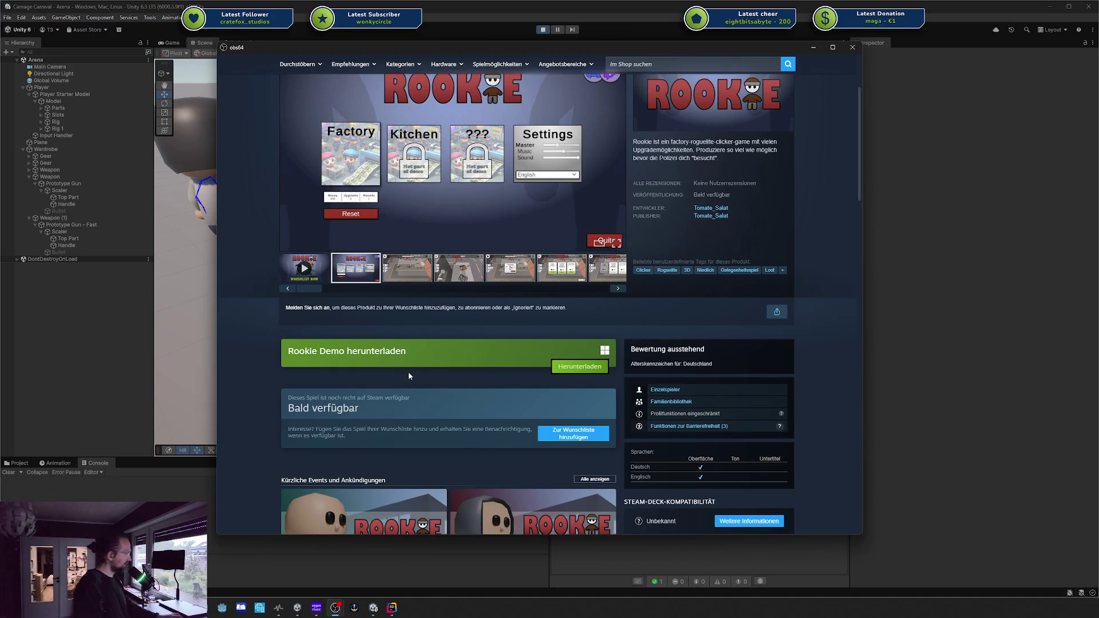
# Select the words 'herunterladen' and 'Demo' in the demo heading, then clear and scroll
pyautogui.scroll(-3, 408, 371)
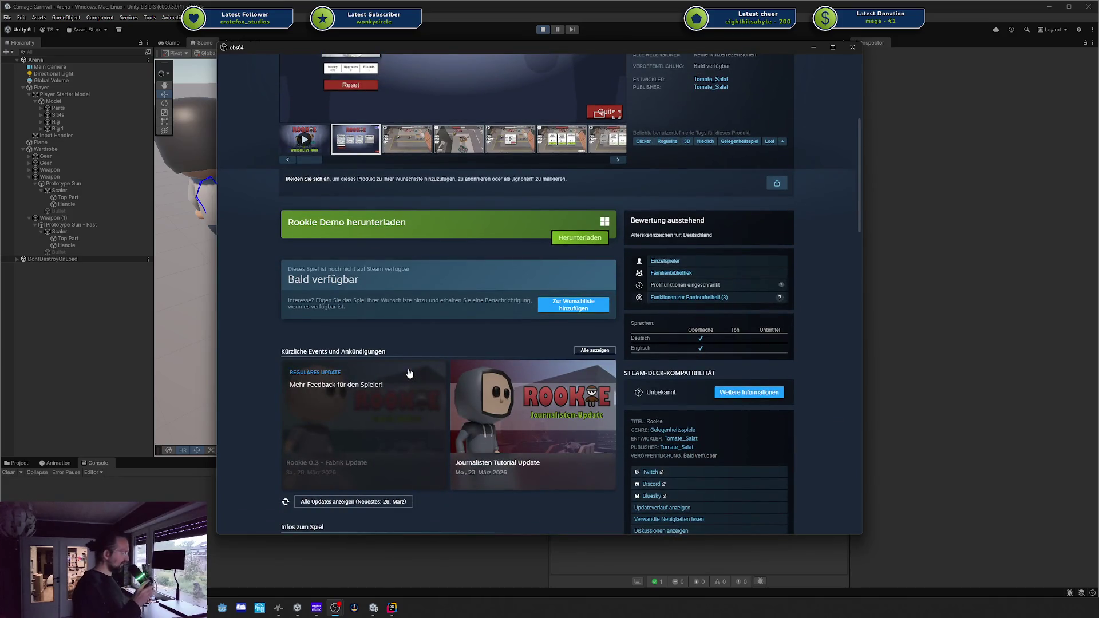
pyautogui.scroll(3, 424, 320)
pyautogui.doubleClick(350, 394)
pyautogui.doubleClick(327, 401)
pyautogui.click(328, 403)
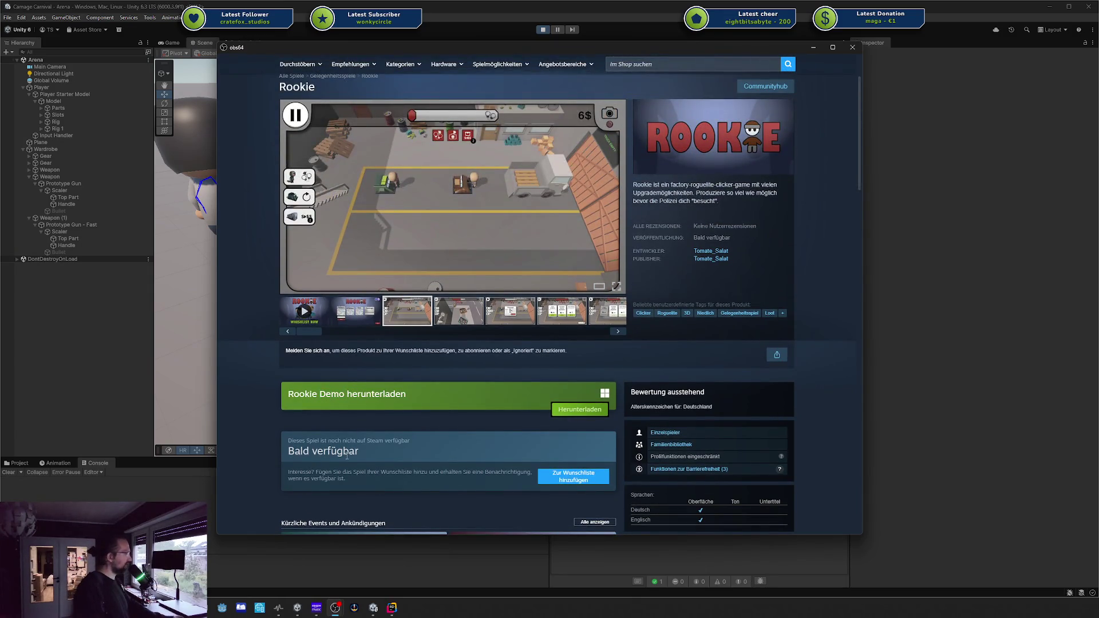
pyautogui.scroll(-1, 343, 447)
pyautogui.scroll(-6, 347, 449)
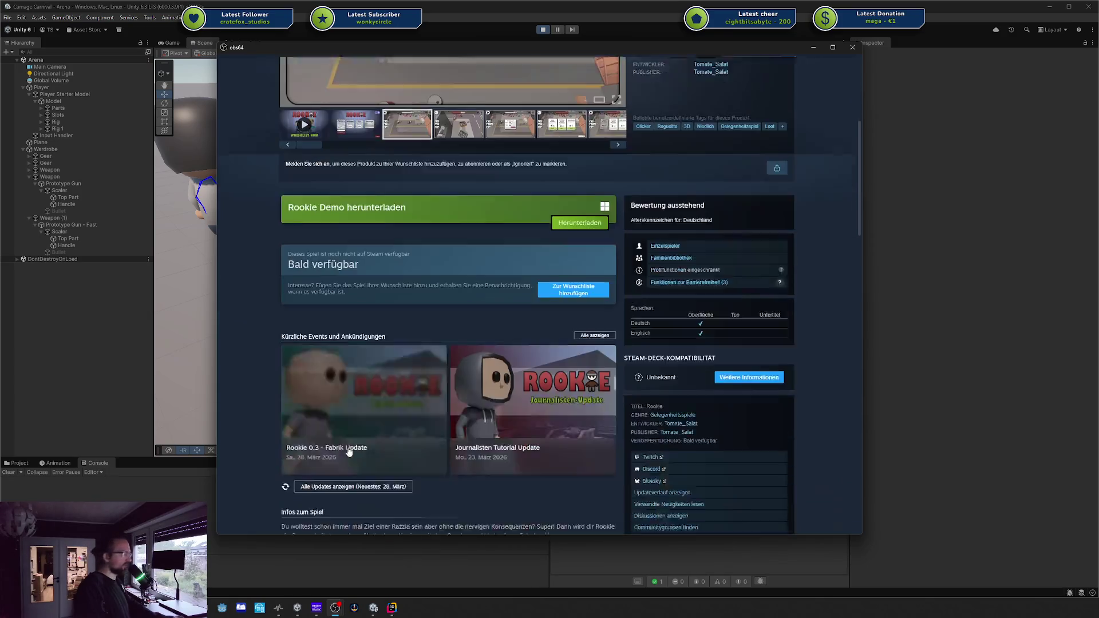
pyautogui.scroll(4, 489, 430)
pyautogui.scroll(4, 488, 430)
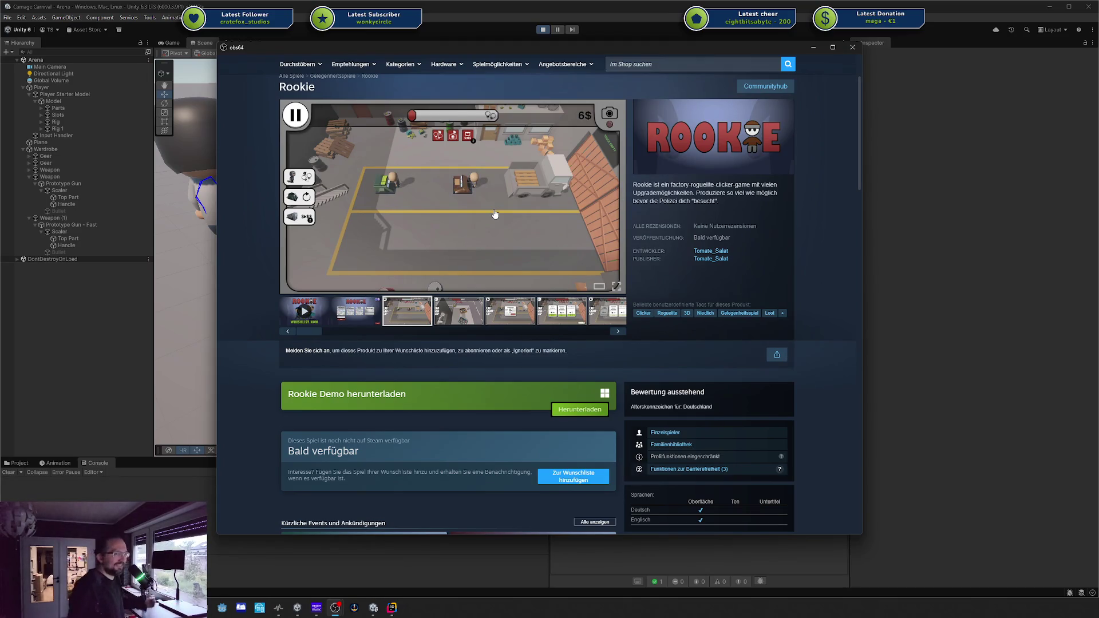
# Browse the Rookie page screenshots, finishing on the main-menu shot with Factory, Kitchen and Settings panels
pyautogui.click(348, 308)
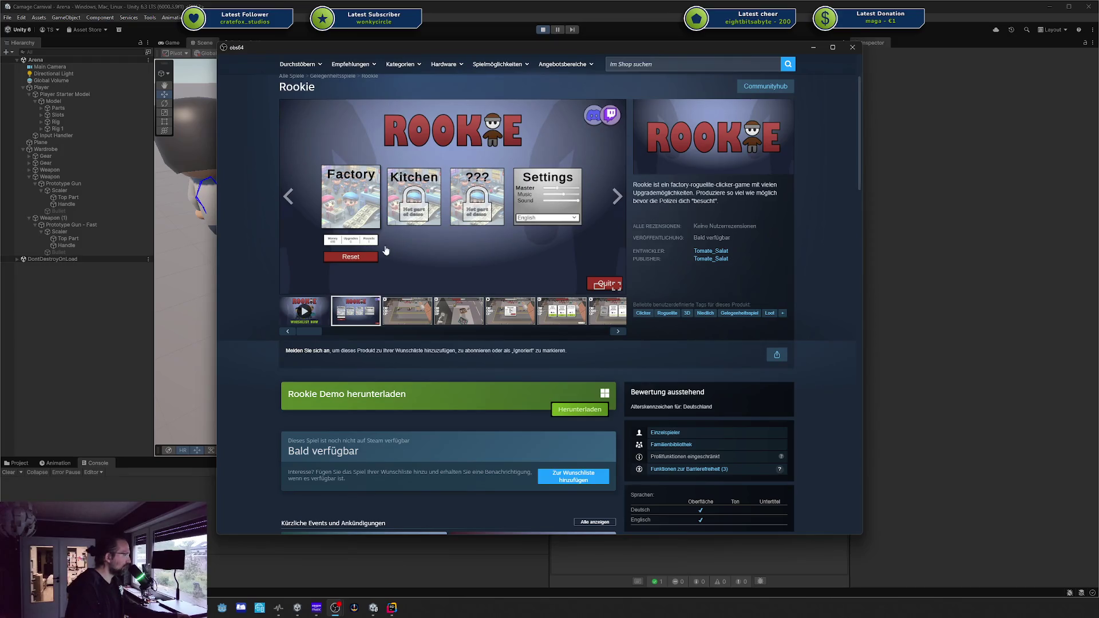
pyautogui.click(404, 320)
pyautogui.click(475, 314)
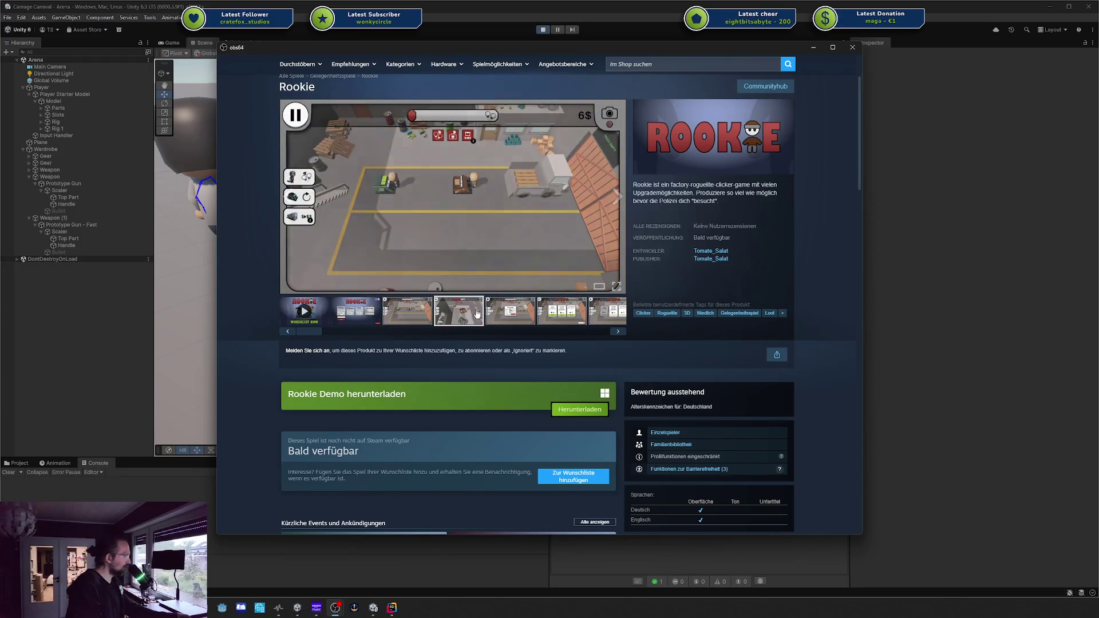
pyautogui.click(415, 320)
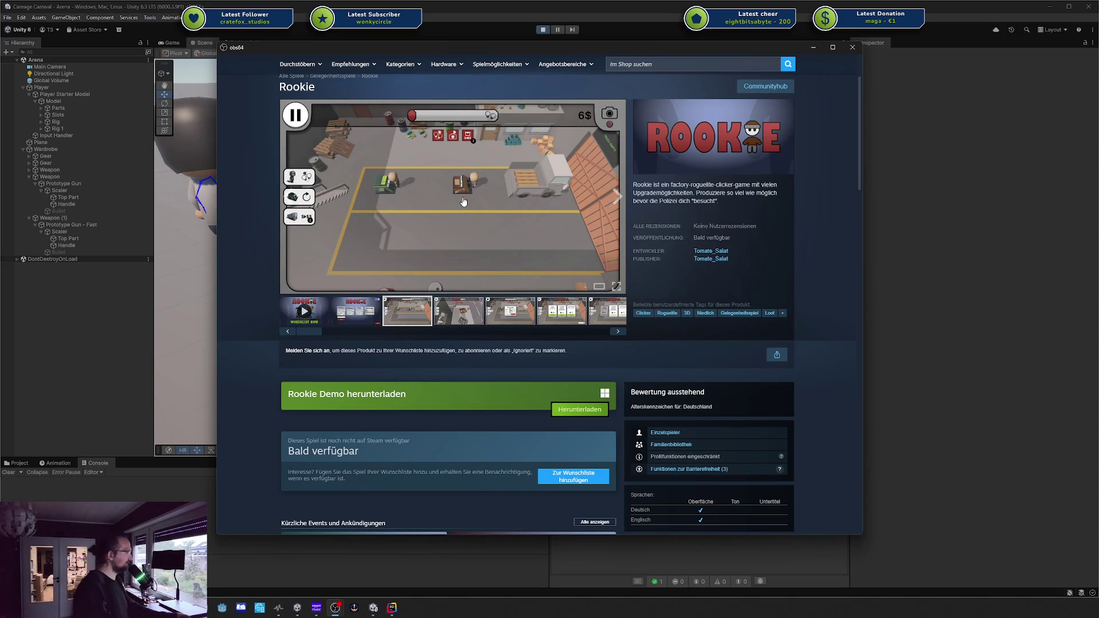
pyautogui.scroll(-1, 448, 319)
pyautogui.scroll(1, 448, 318)
pyautogui.click(366, 312)
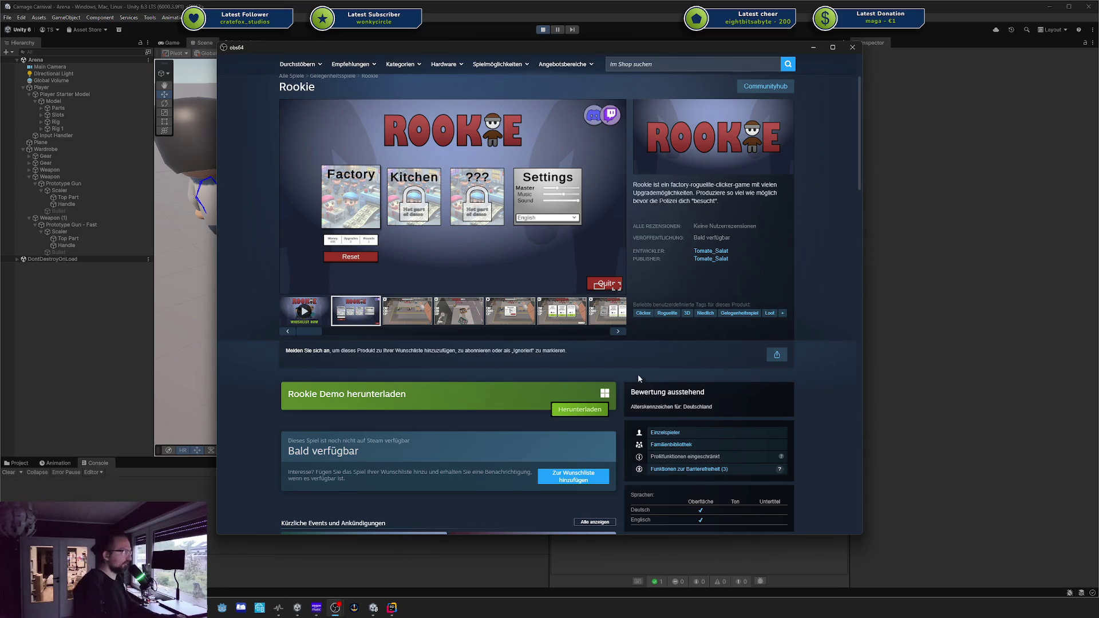
pyautogui.scroll(-3, 458, 312)
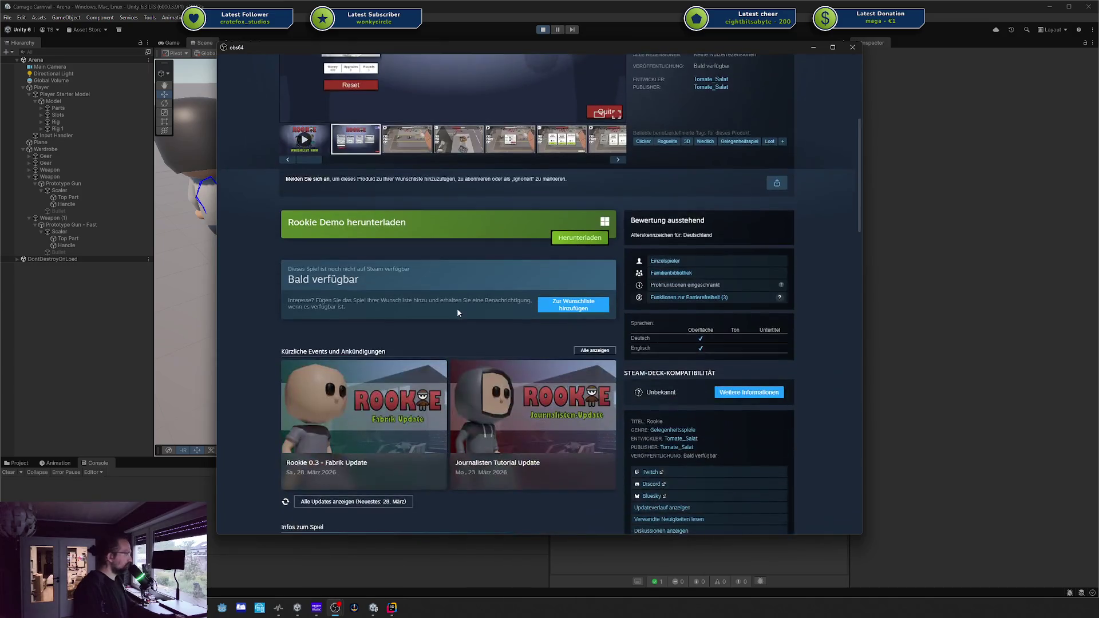
pyautogui.scroll(-5, 458, 312)
pyautogui.scroll(-7, 458, 312)
pyautogui.scroll(14, 458, 312)
pyautogui.scroll(3, 458, 312)
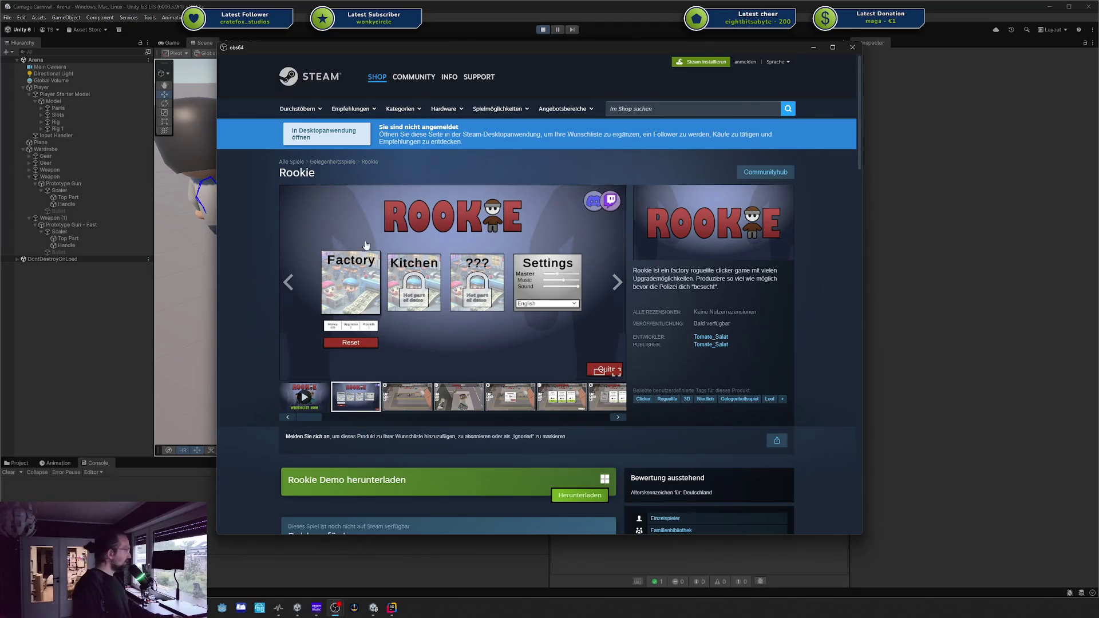
pyautogui.scroll(-1, 377, 276)
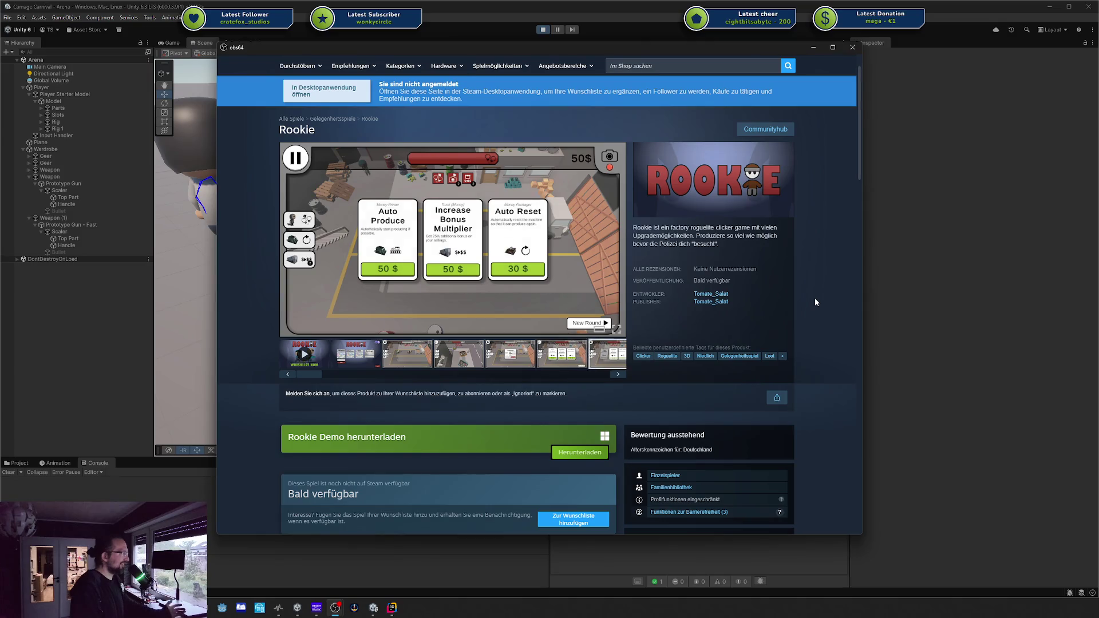
pyautogui.scroll(-1, 815, 298)
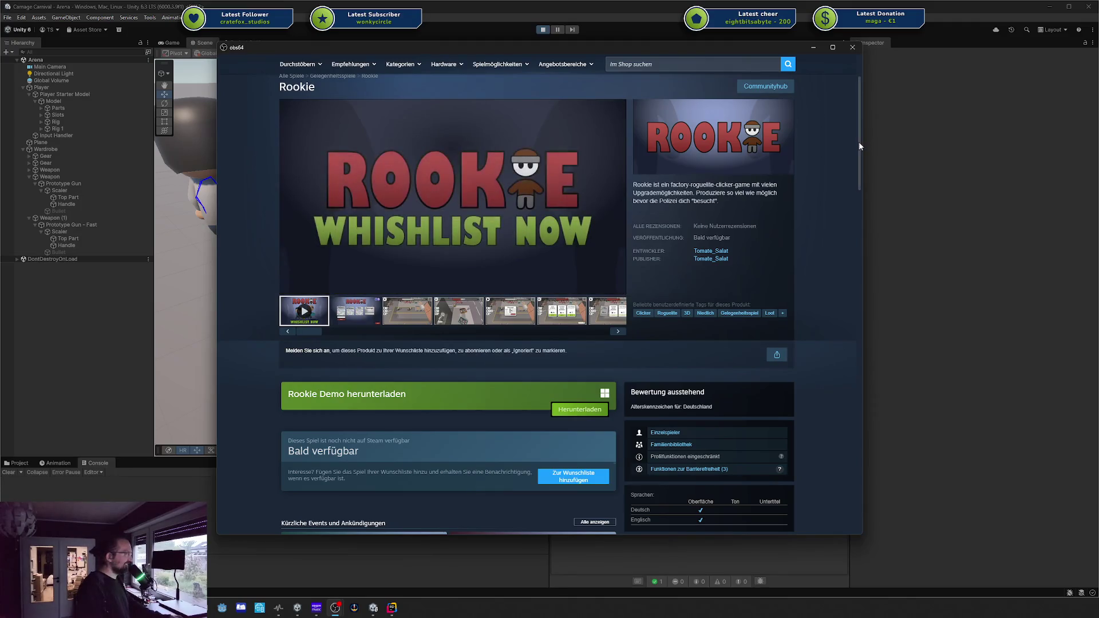
pyautogui.scroll(-1, 860, 142)
pyautogui.scroll(2, 862, 143)
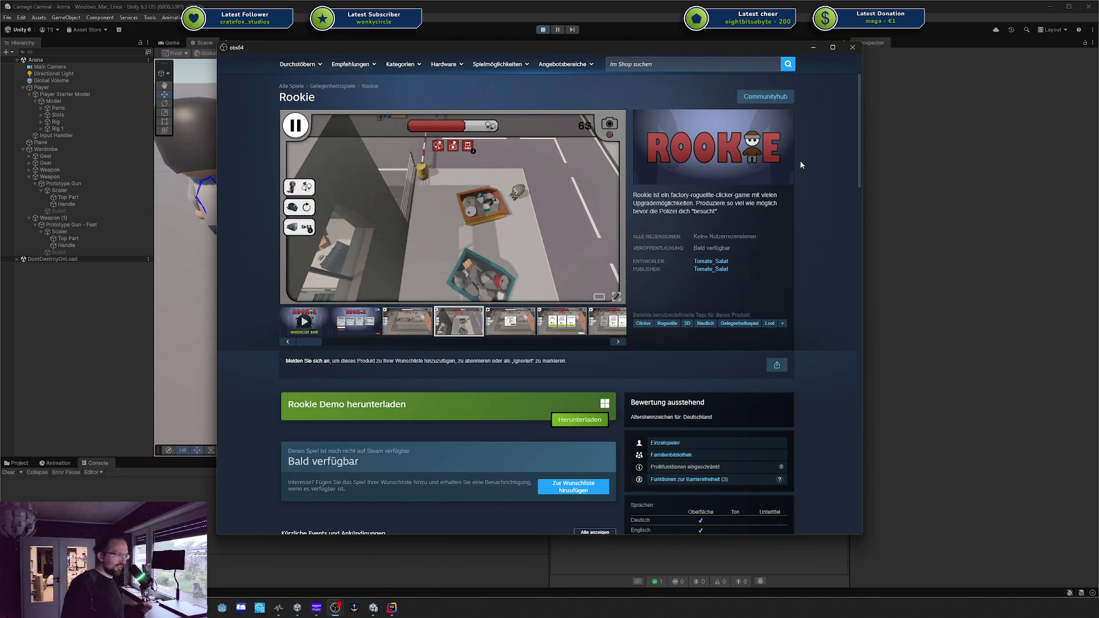
pyautogui.scroll(-1, 801, 164)
pyautogui.scroll(1, 801, 165)
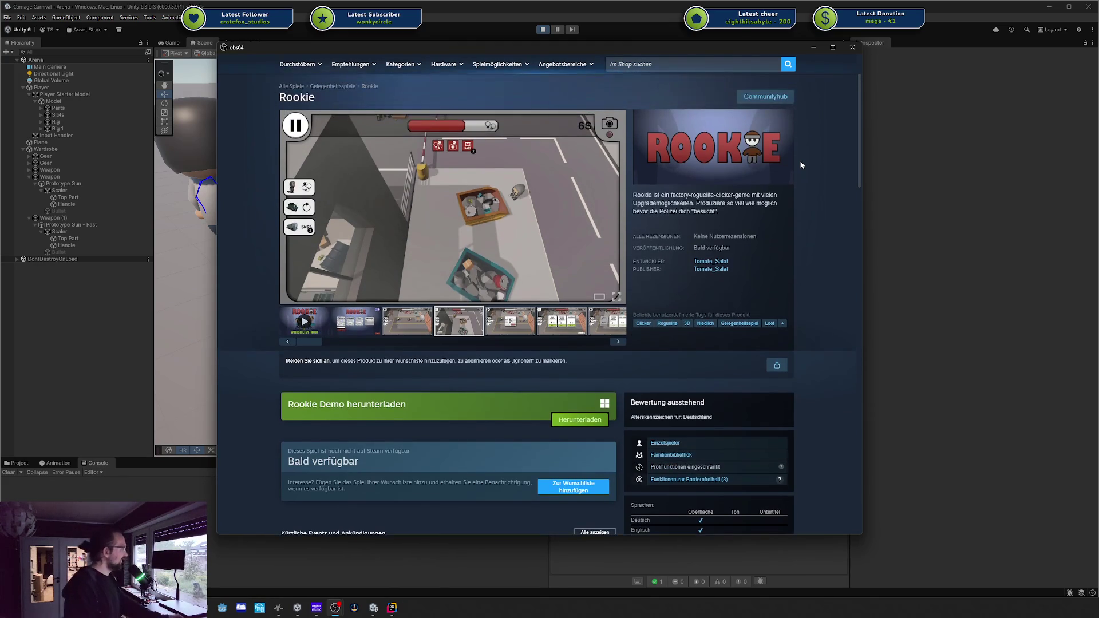
pyautogui.scroll(-5, 800, 165)
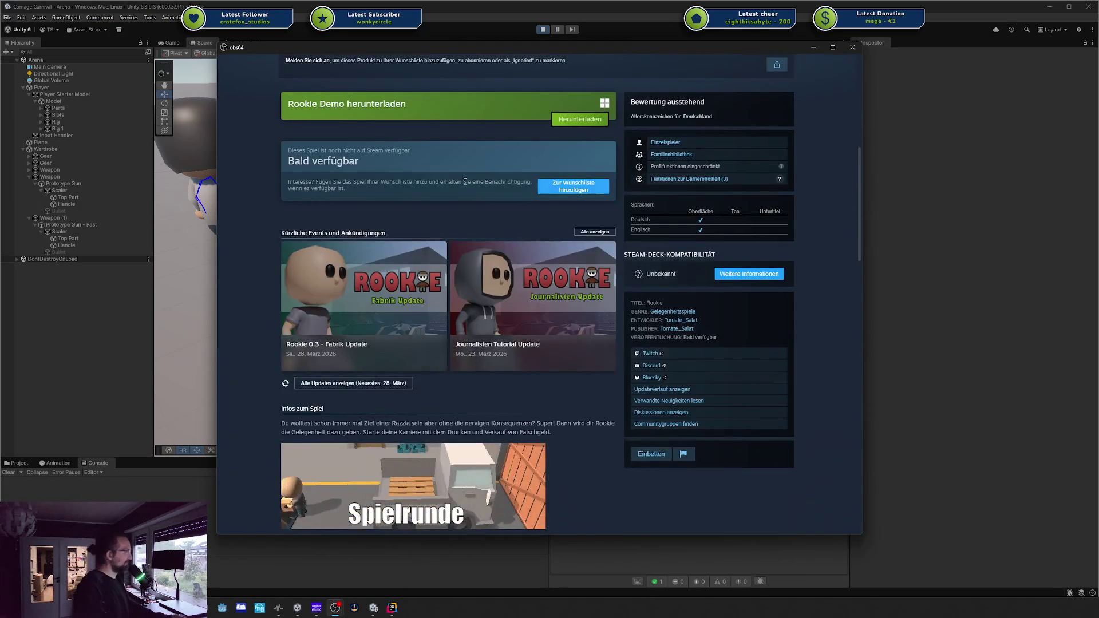
pyautogui.scroll(1, 448, 193)
pyautogui.scroll(1, 448, 193)
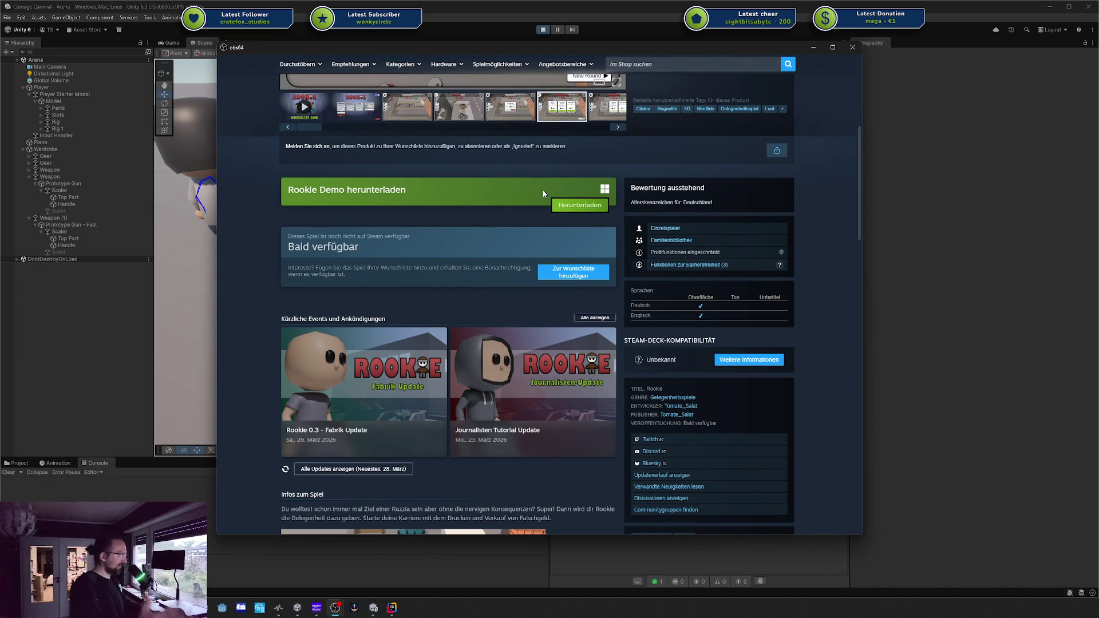
pyautogui.scroll(-6, 543, 194)
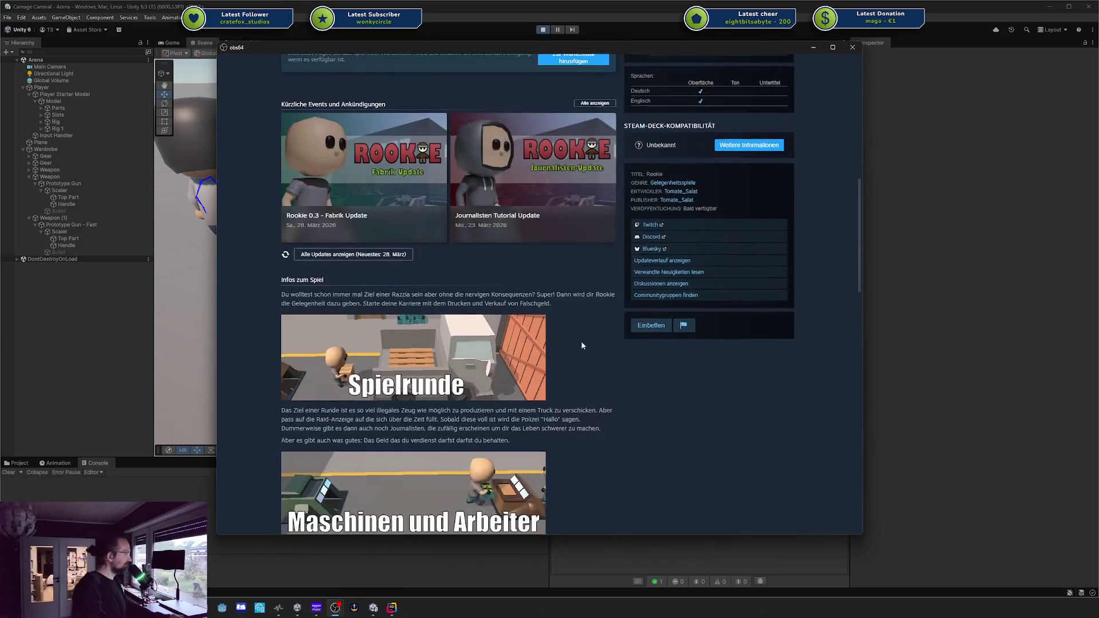
pyautogui.scroll(2, 615, 343)
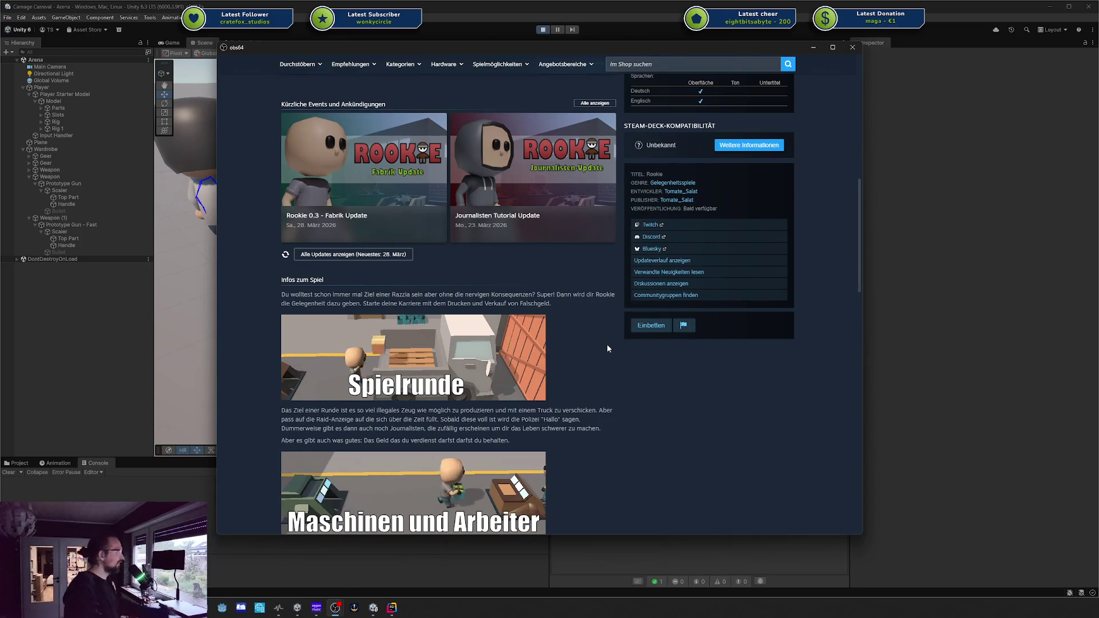
pyautogui.scroll(3, 607, 346)
pyautogui.scroll(2, 607, 348)
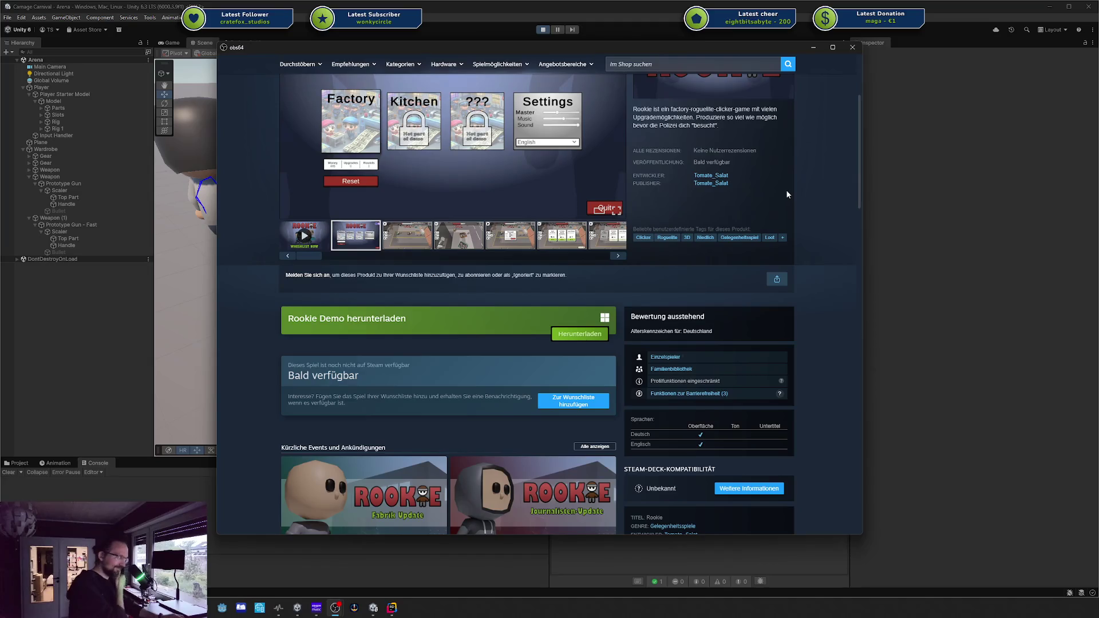
pyautogui.scroll(3, 767, 171)
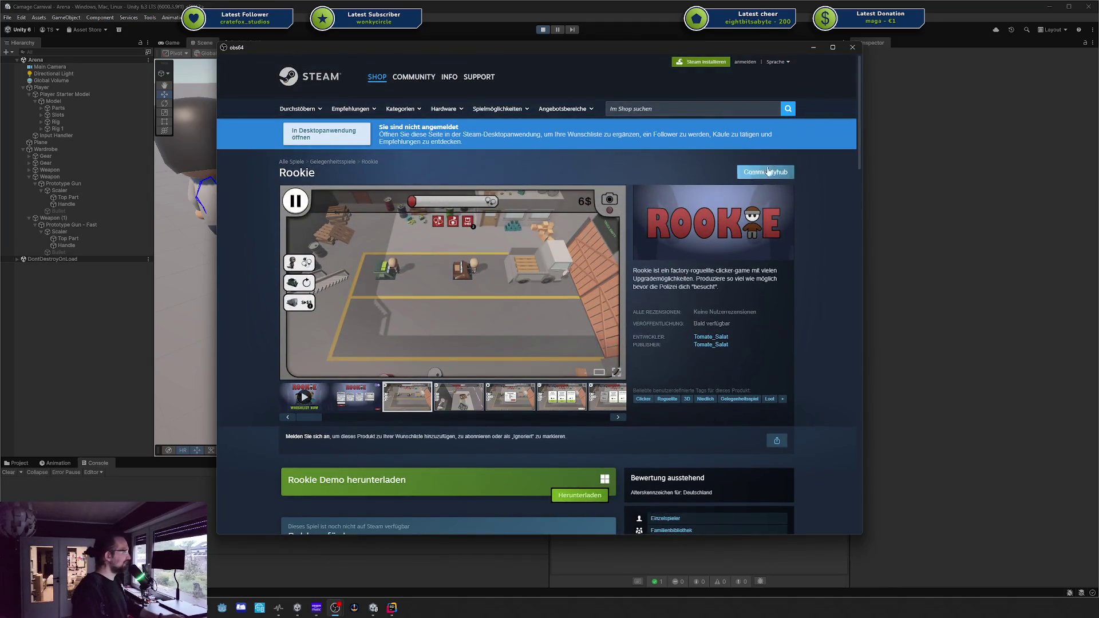
pyautogui.moveTo(295, 49); pyautogui.dragTo(312, 55)
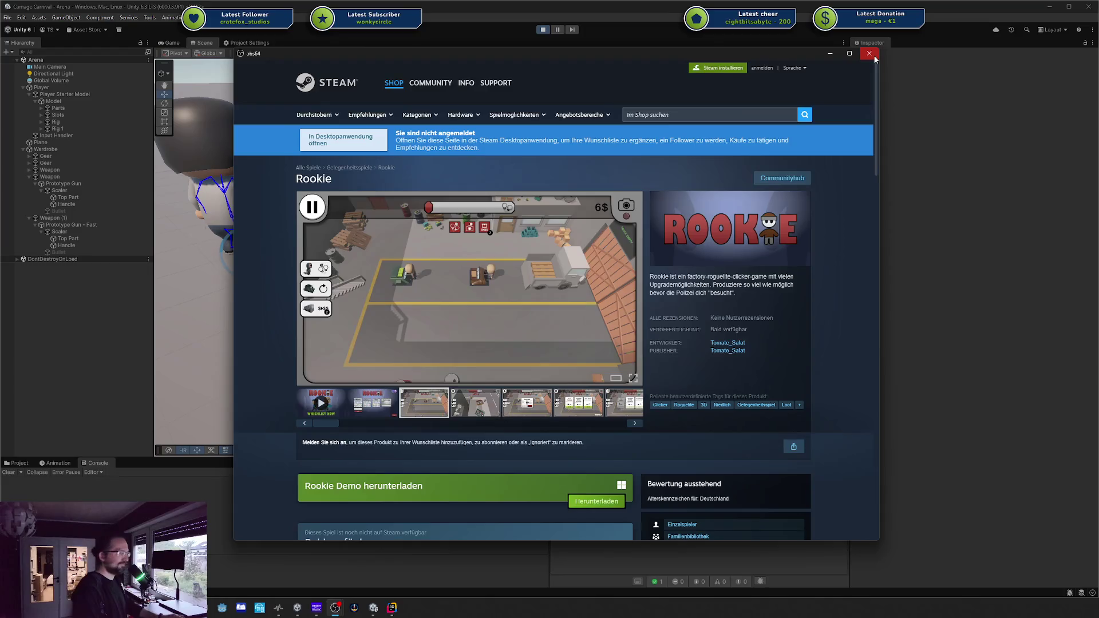
# Close the store projector window, fly the Scene camera toward the character, then reposition the Steam window
pyautogui.click(870, 54)
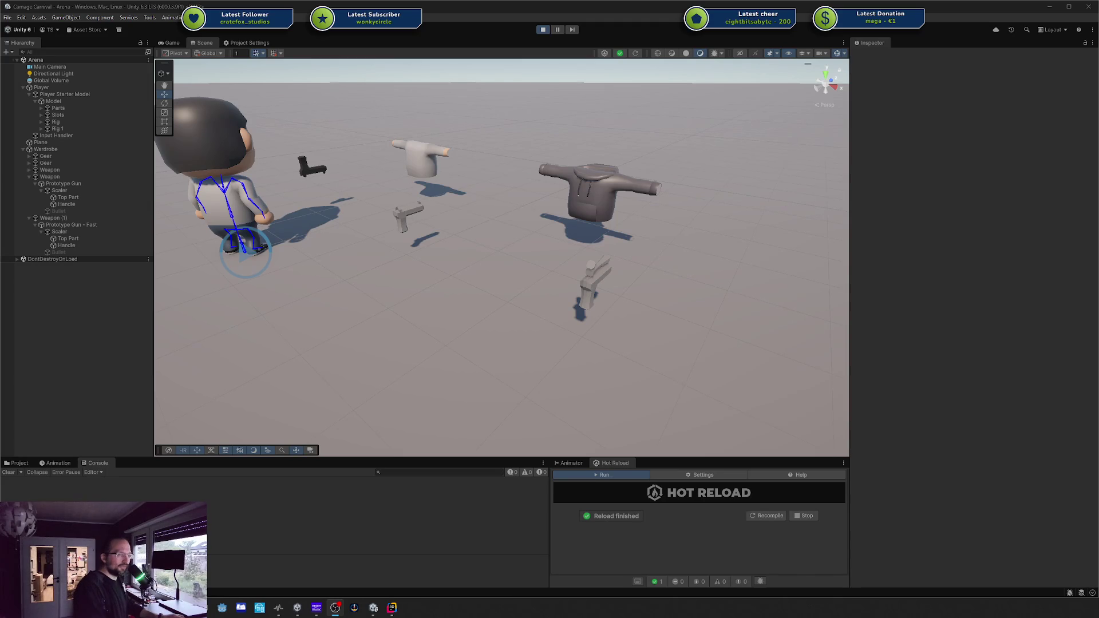
pyautogui.moveTo(614, 230)
pyautogui.mouseDown()
pyautogui.moveTo(558, 235)
pyautogui.moveTo(607, 212)
pyautogui.moveTo(523, 234)
pyautogui.mouseUp()
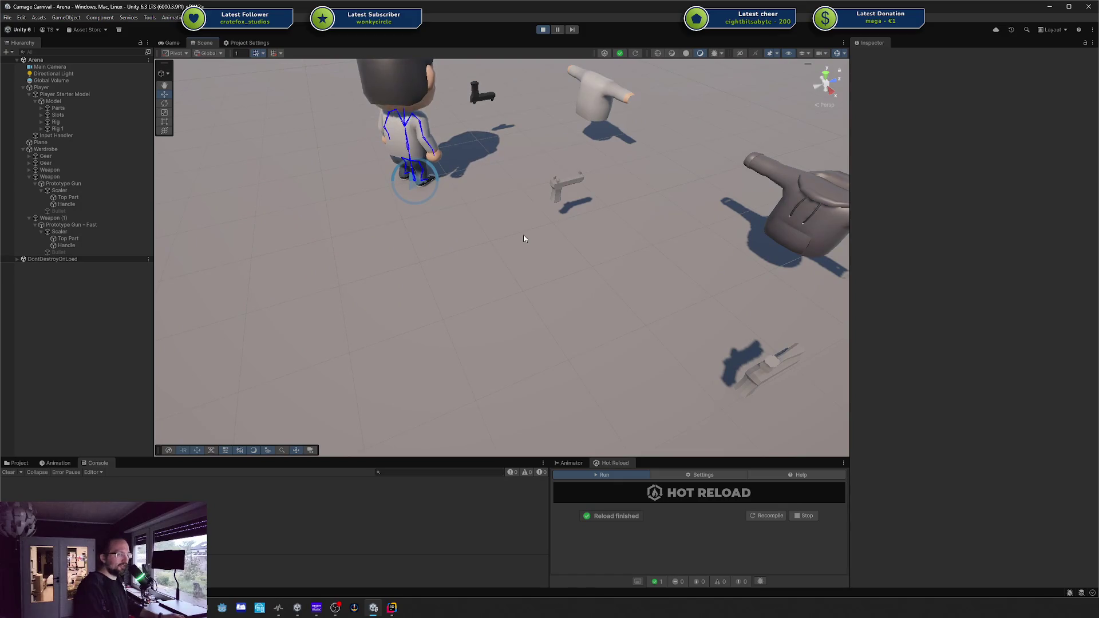
pyautogui.moveTo(535, 221); pyautogui.dragTo(656, 219)
pyautogui.scroll(-2, 656, 217)
pyautogui.scroll(-2, 609, 209)
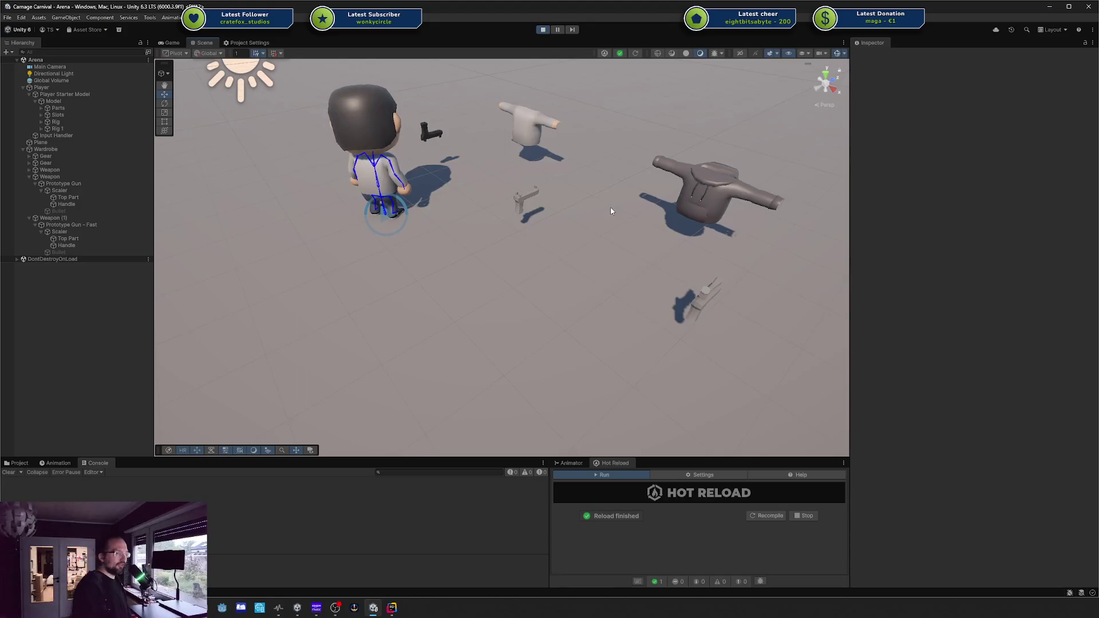
pyautogui.hotkey('alt', 'Tab')
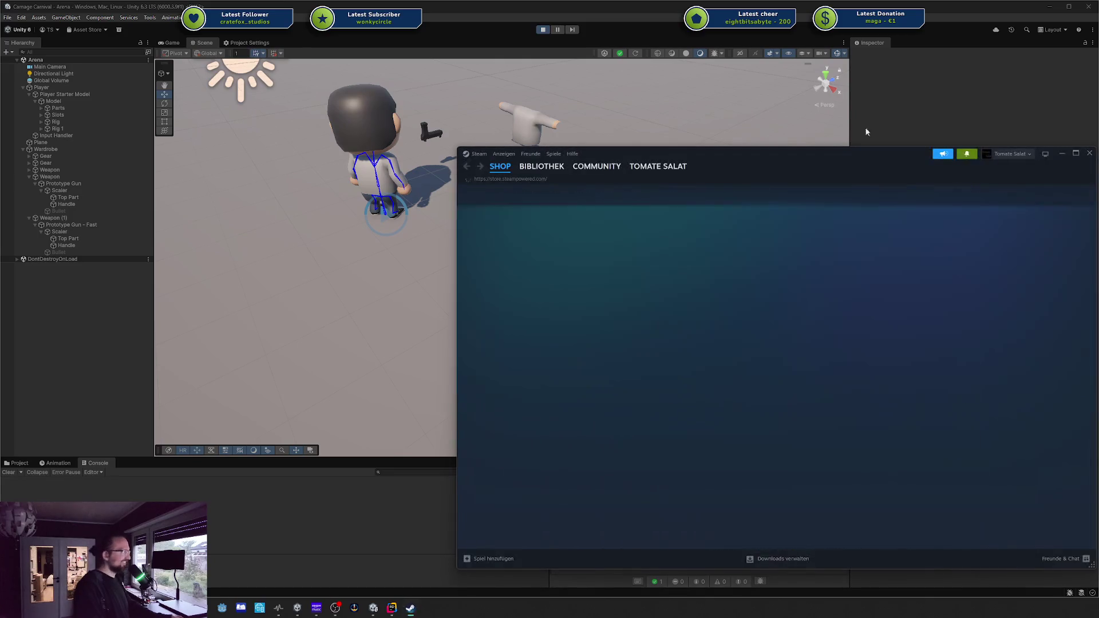
pyautogui.moveTo(838, 145); pyautogui.dragTo(606, 135)
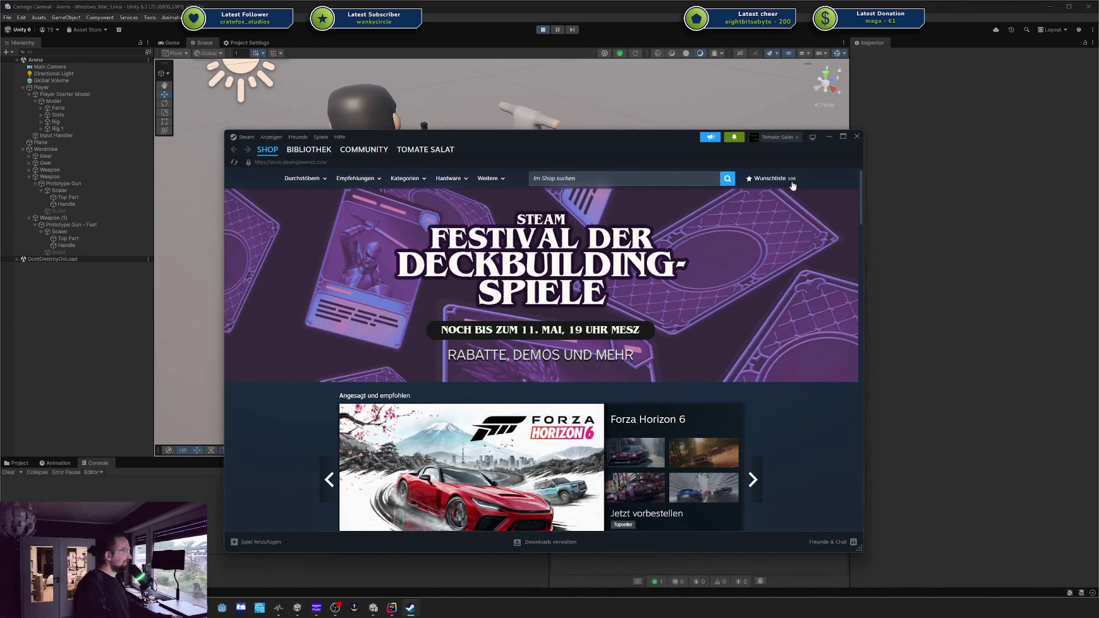
pyautogui.click(857, 137)
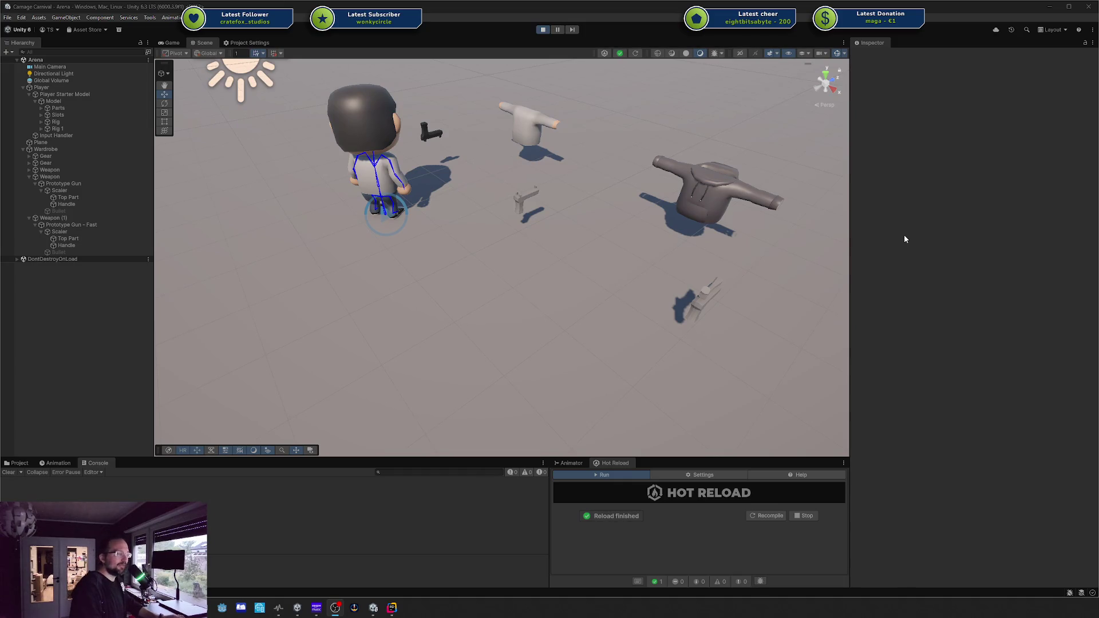
pyautogui.scroll(3, 495, 212)
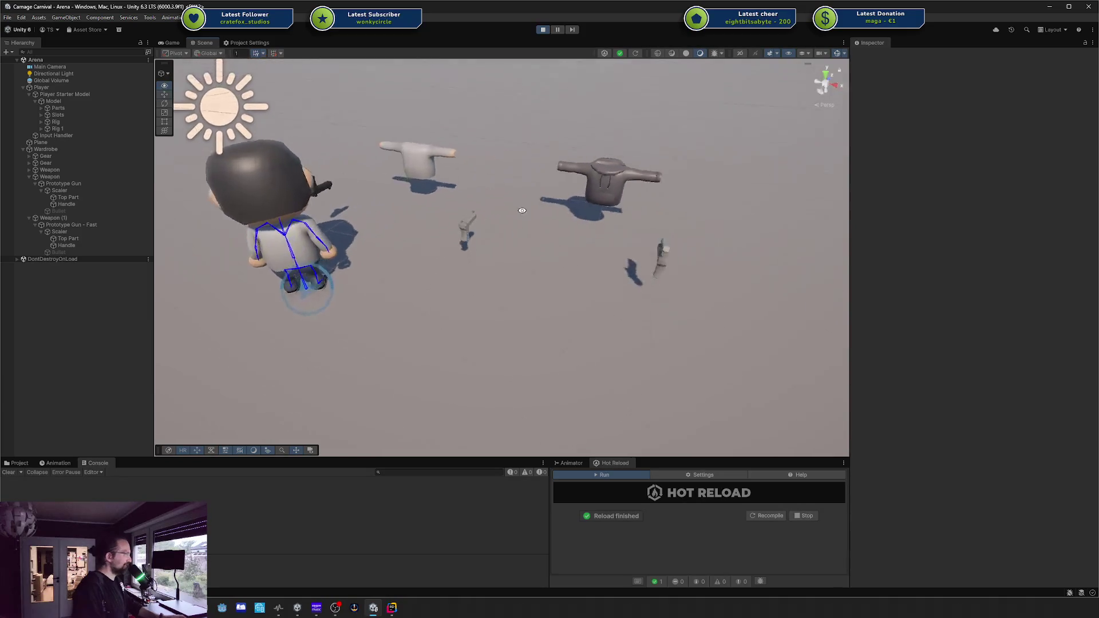
pyautogui.scroll(-2, 515, 207)
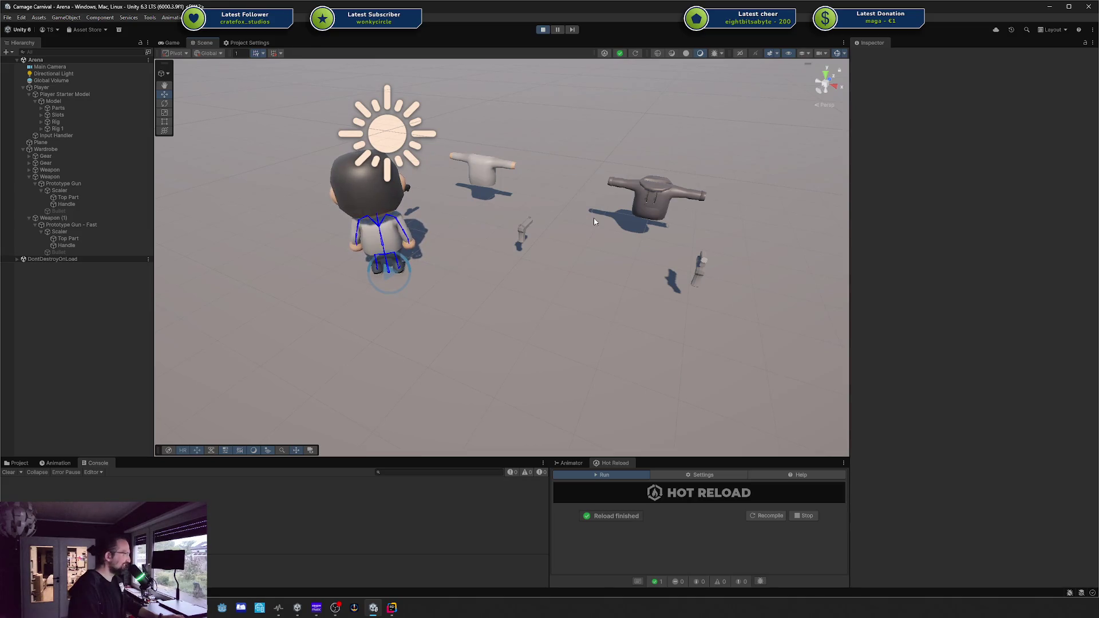
pyautogui.moveTo(596, 222)
pyautogui.mouseDown()
pyautogui.moveTo(517, 239)
pyautogui.moveTo(574, 229)
pyautogui.mouseUp()
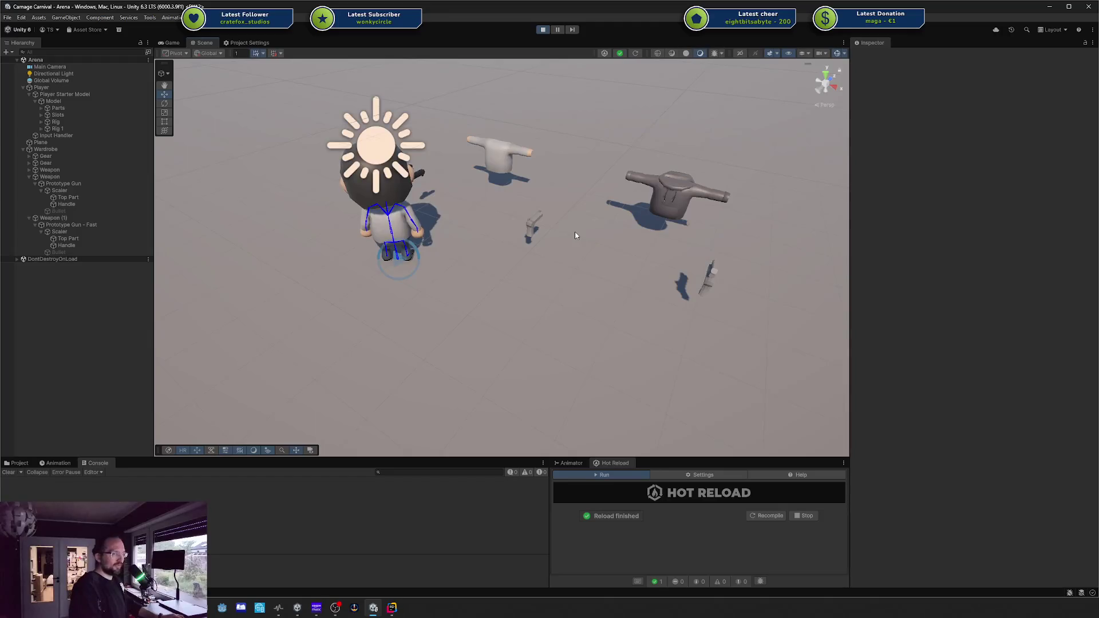
pyautogui.moveTo(576, 235); pyautogui.dragTo(562, 213)
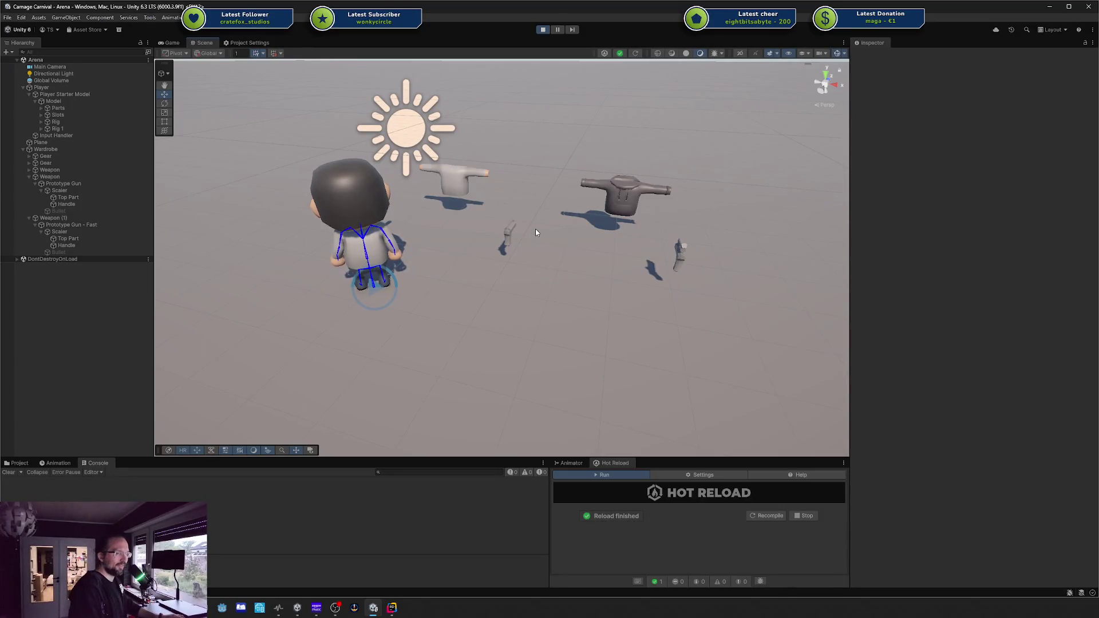
pyautogui.moveTo(536, 229)
pyautogui.mouseDown()
pyautogui.moveTo(609, 233)
pyautogui.moveTo(567, 257)
pyautogui.moveTo(657, 245)
pyautogui.moveTo(638, 256)
pyautogui.moveTo(616, 247)
pyautogui.mouseUp()
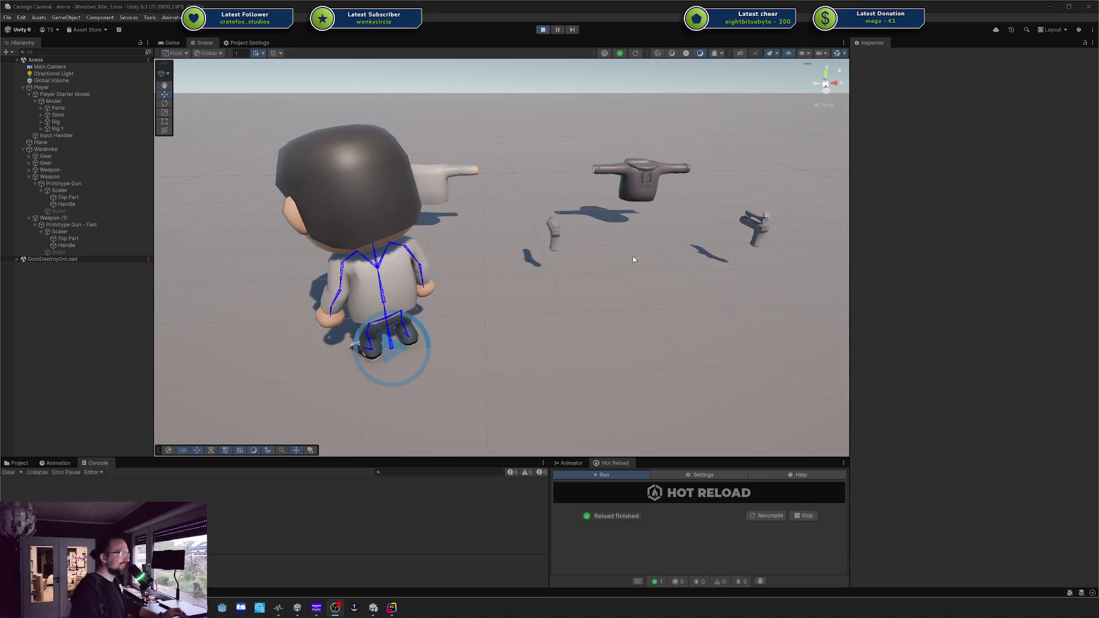
# Pan and orbit the Scene view around the character and props, then switch to the Game view with Ctrl+2
pyautogui.scroll(-5, 633, 257)
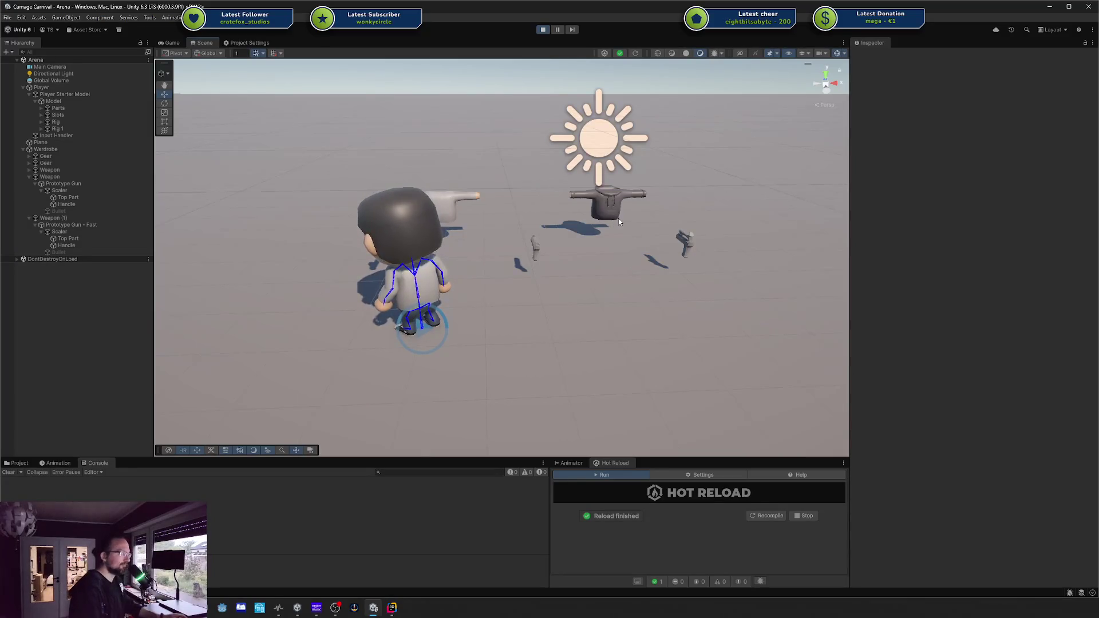
pyautogui.moveTo(579, 210); pyautogui.dragTo(579, 232)
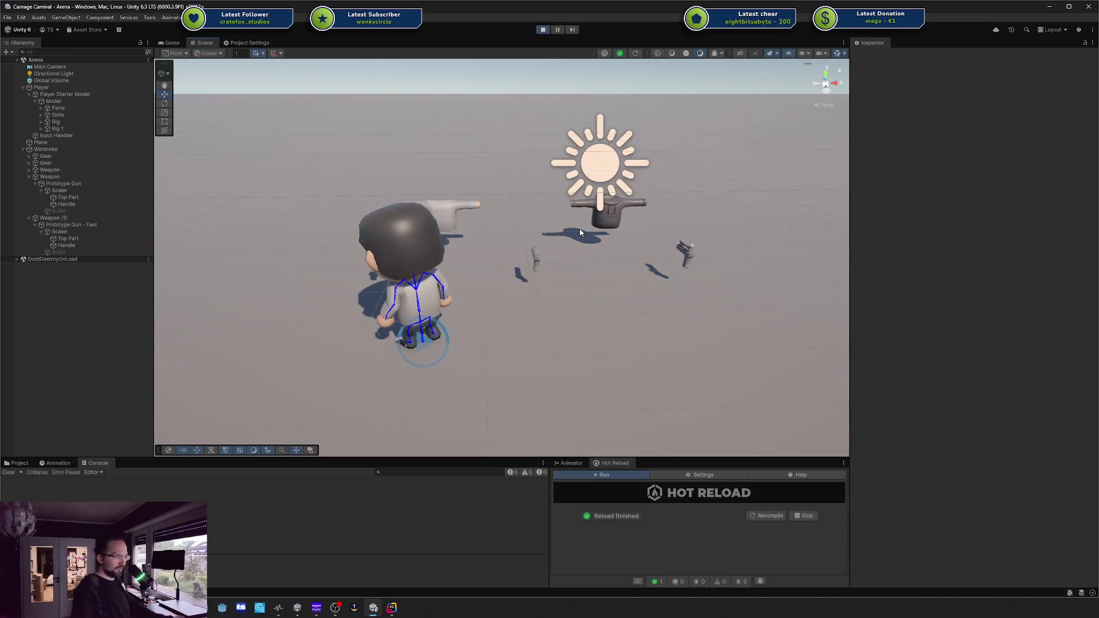
pyautogui.moveTo(487, 191); pyautogui.dragTo(579, 205)
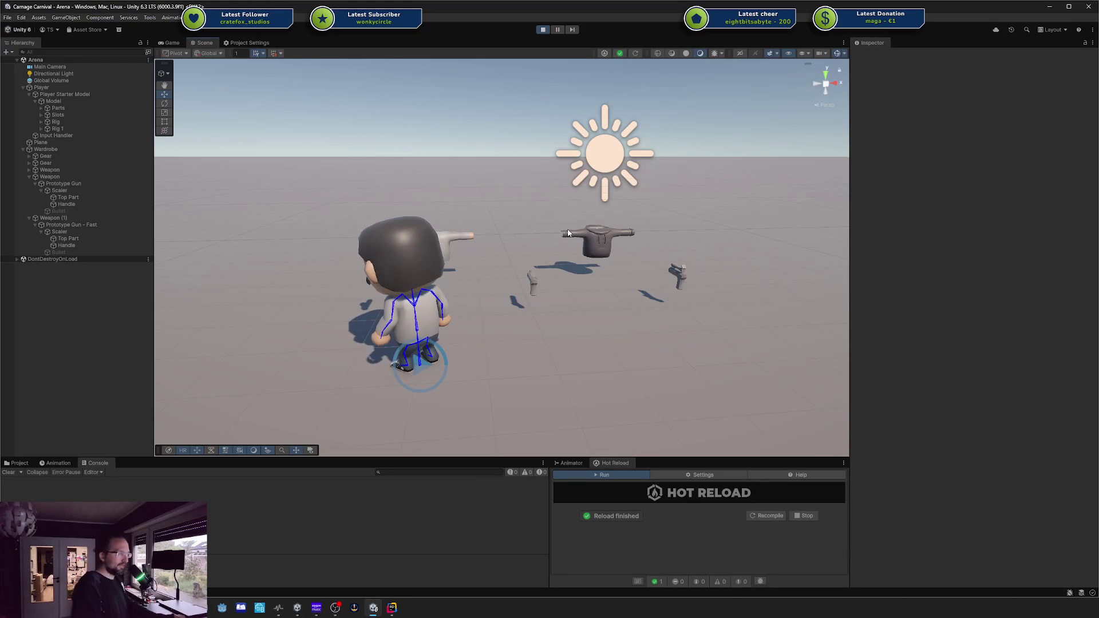
pyautogui.moveTo(555, 222); pyautogui.dragTo(557, 232)
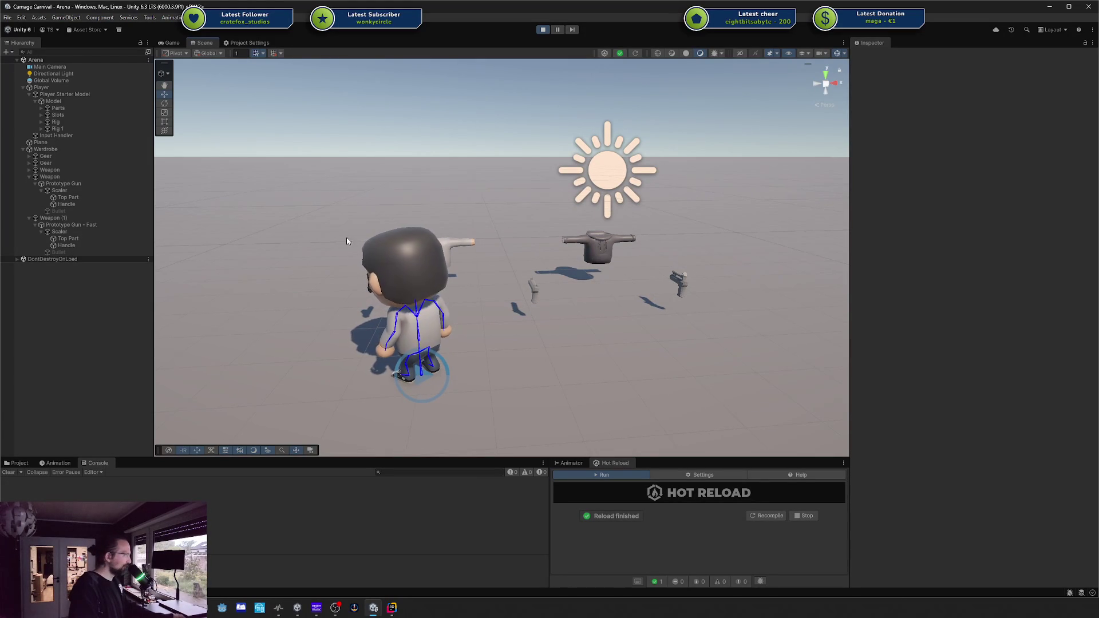
pyautogui.moveTo(346, 237); pyautogui.dragTo(441, 231)
pyautogui.hotkey('ctrl', '2')
pyautogui.click(548, 30)
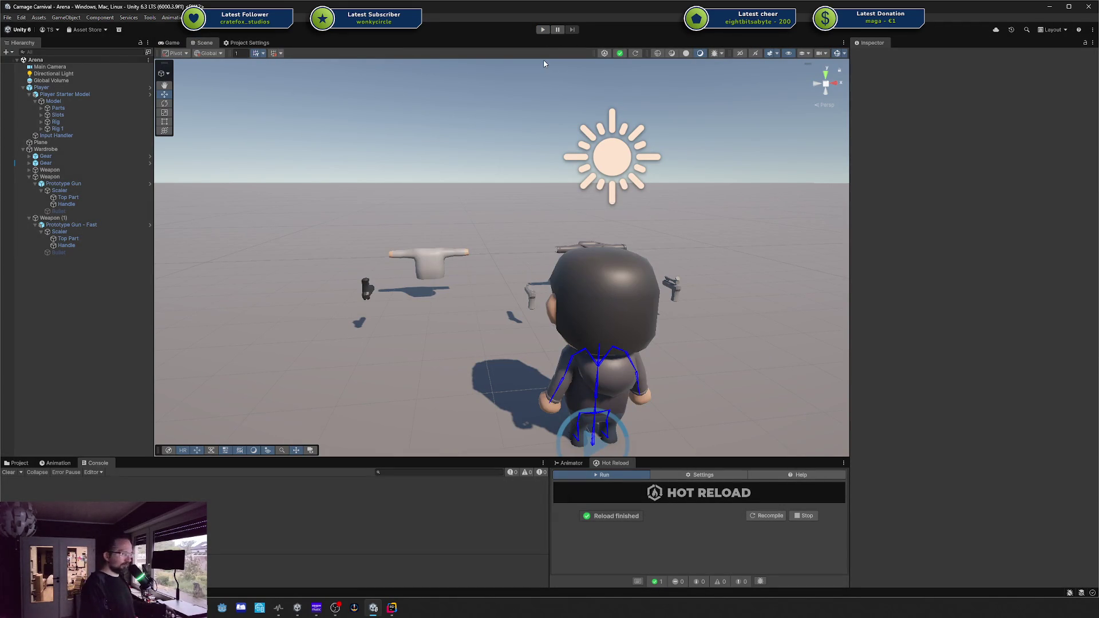
# Orbit the Scene camera to look down on the Arena from higher up
pyautogui.moveTo(569, 115)
pyautogui.mouseDown()
pyautogui.moveTo(645, 263)
pyautogui.moveTo(705, 263)
pyautogui.mouseUp()
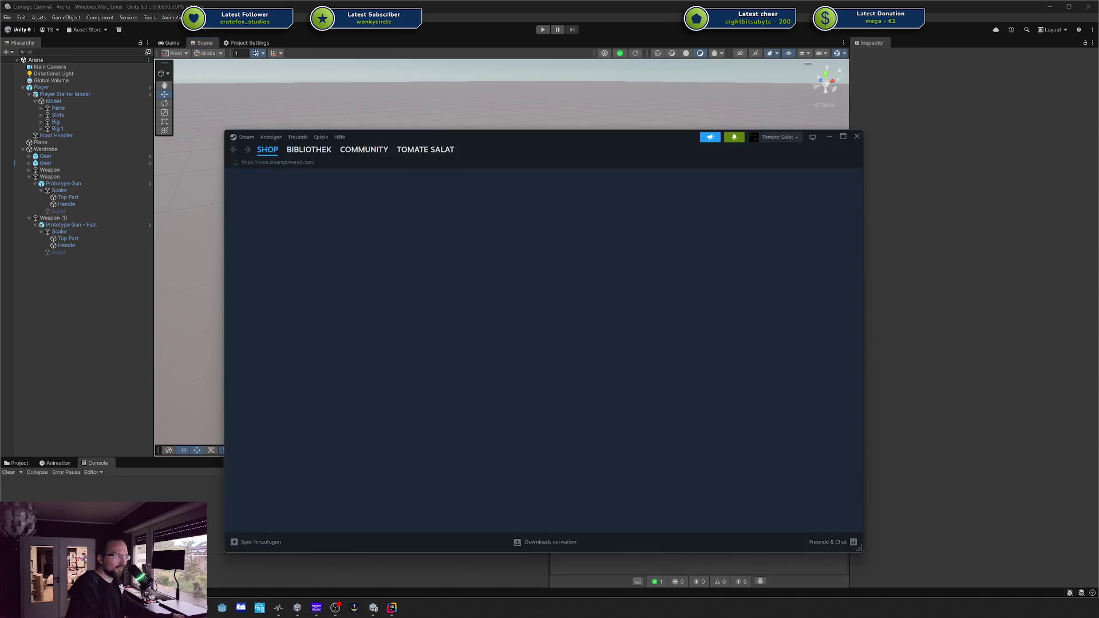
# Open Factory Town's store page from the Steam library
pyautogui.click(318, 157)
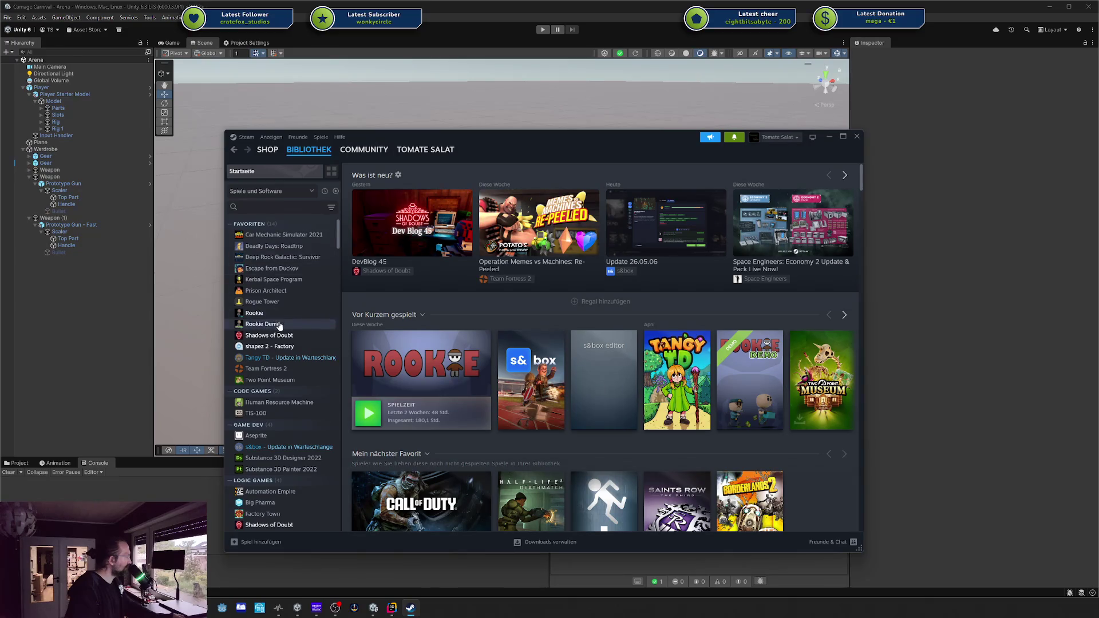
pyautogui.scroll(-3, 286, 335)
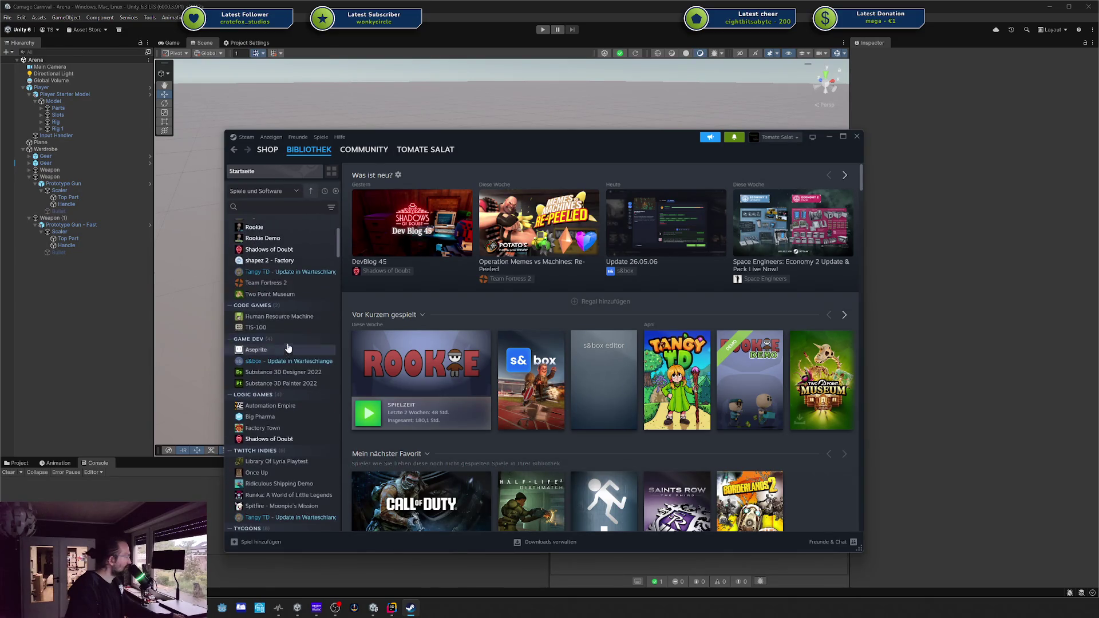
pyautogui.click(288, 428)
pyautogui.scroll(-3, 459, 337)
pyautogui.scroll(3, 509, 378)
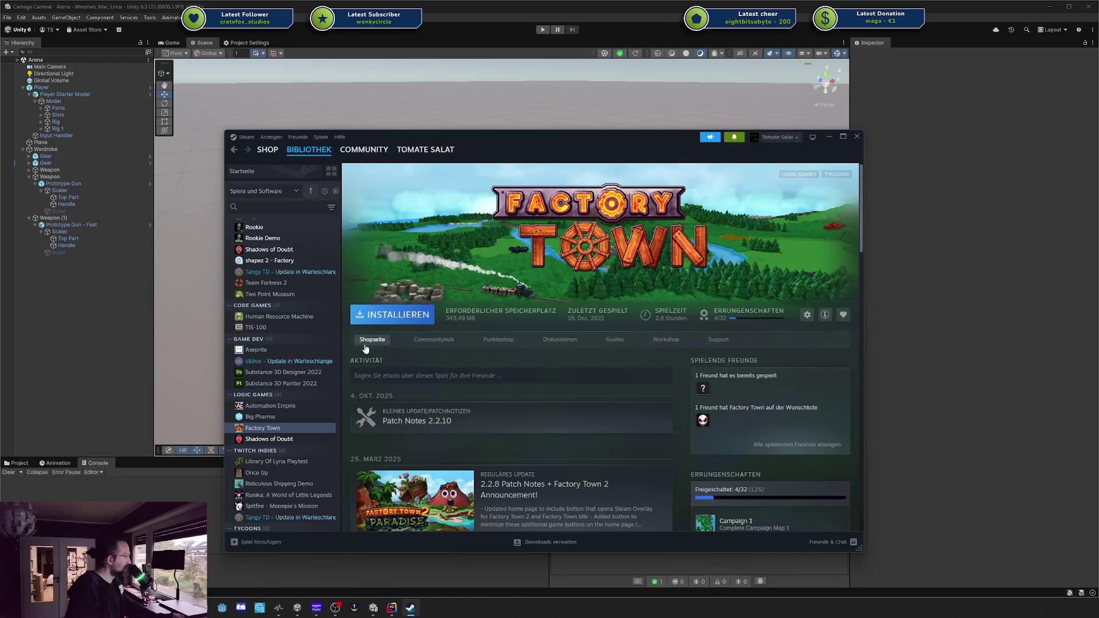
pyautogui.click(371, 340)
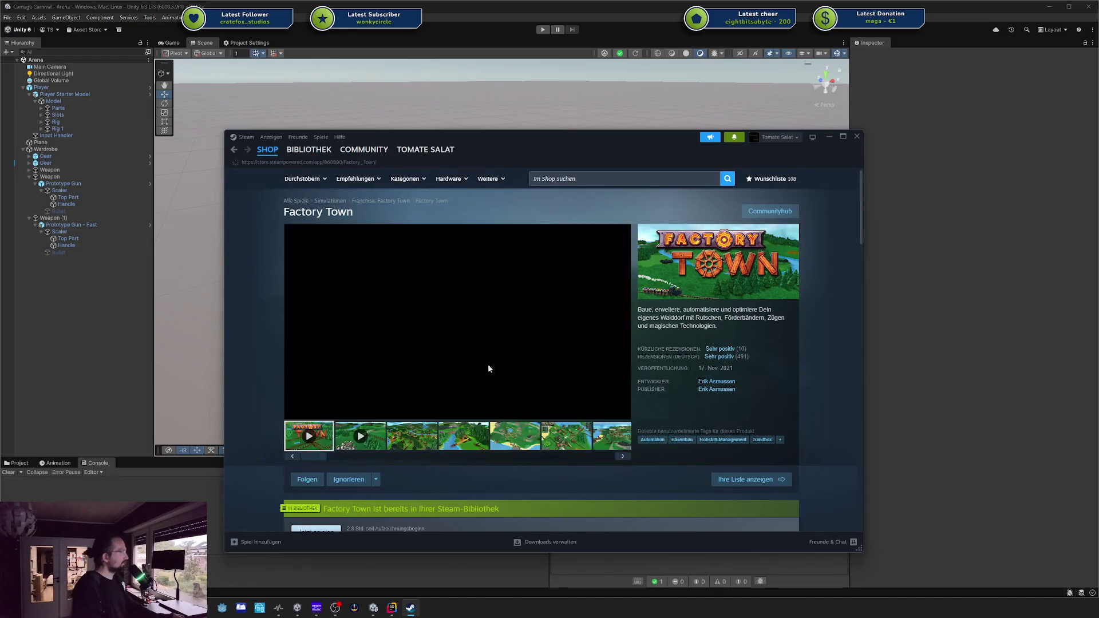
# Browse two Factory Town screenshots, shift the Steam window right, then close Steam
pyautogui.click(458, 444)
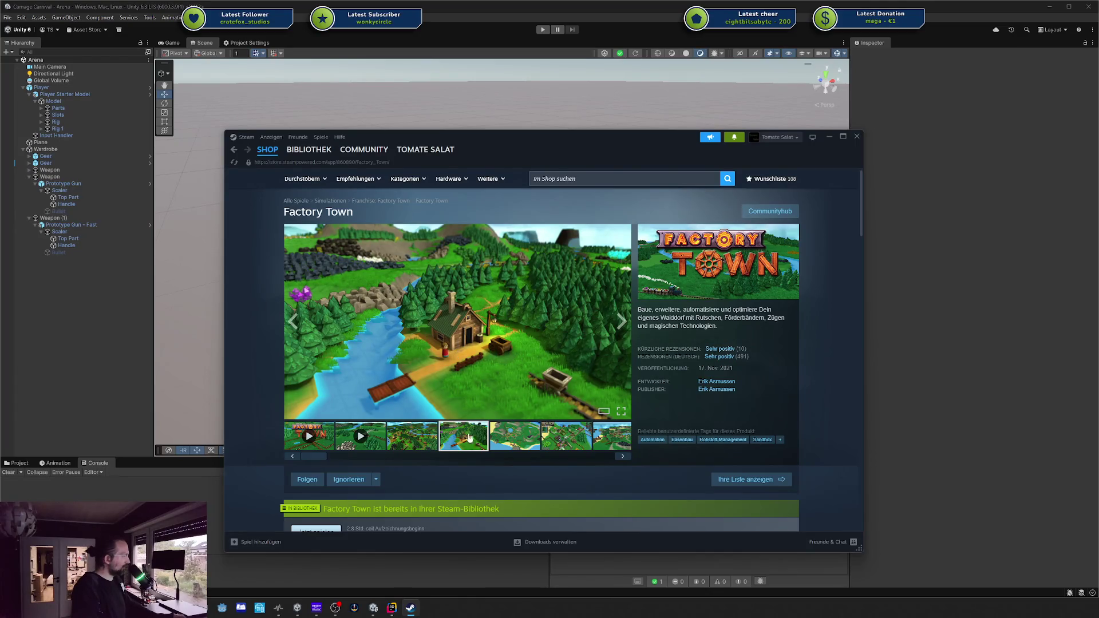
pyautogui.click(415, 439)
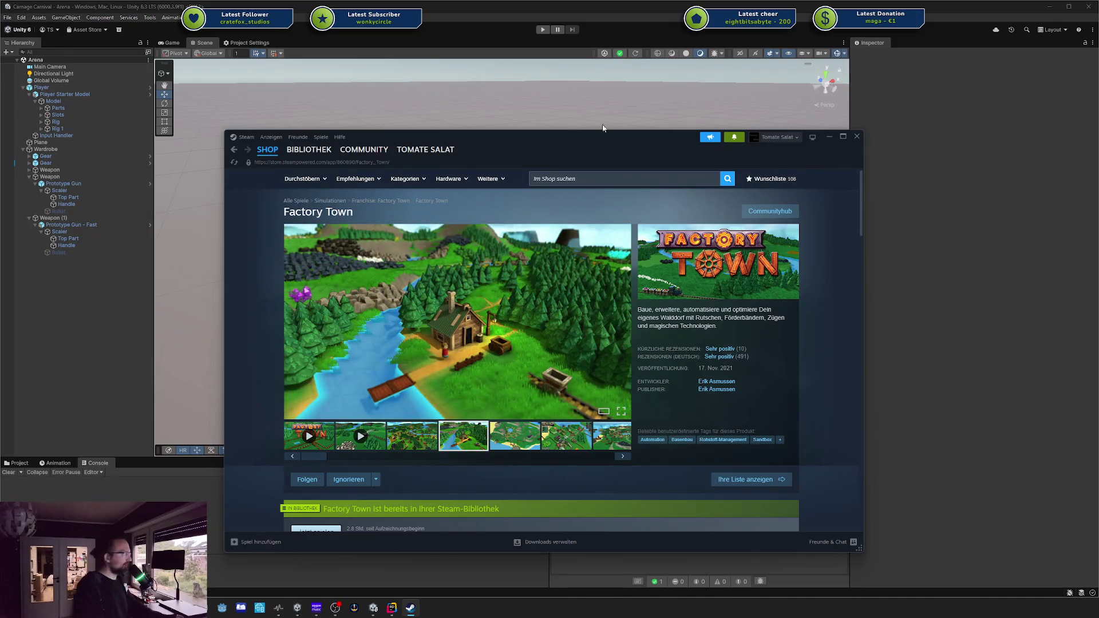
pyautogui.moveTo(371, 138); pyautogui.dragTo(407, 136)
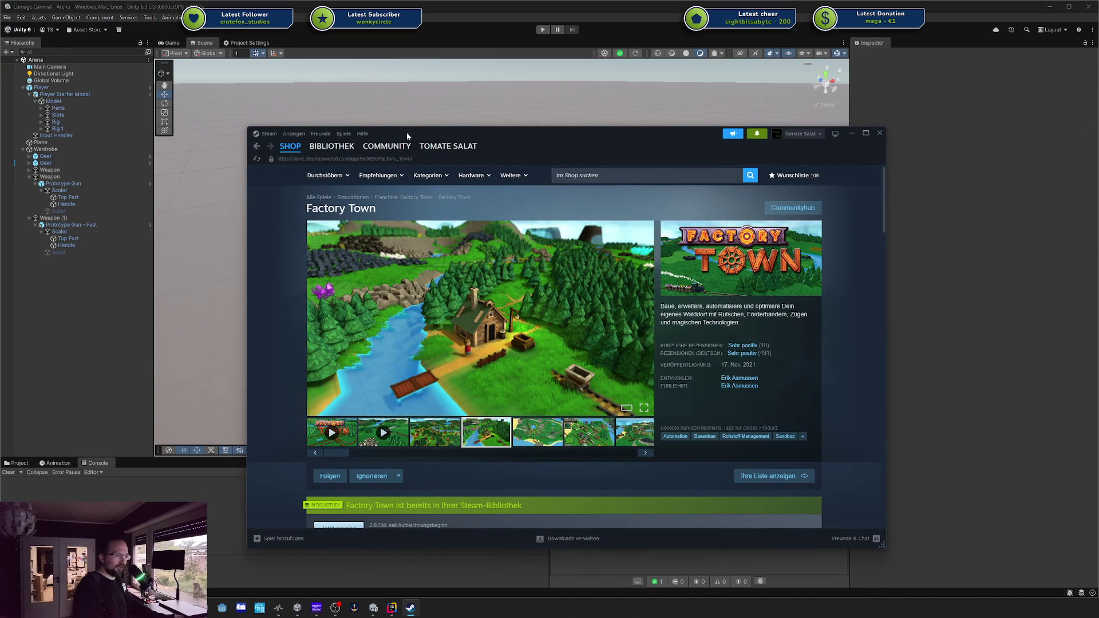
pyautogui.moveTo(422, 134); pyautogui.dragTo(629, 144)
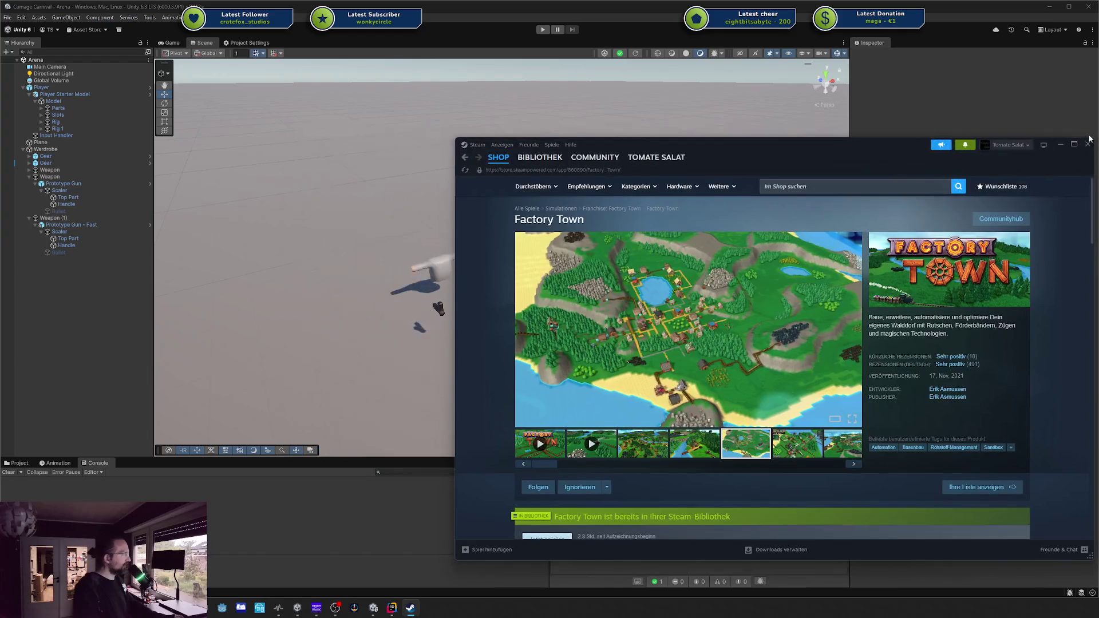
pyautogui.click(1088, 145)
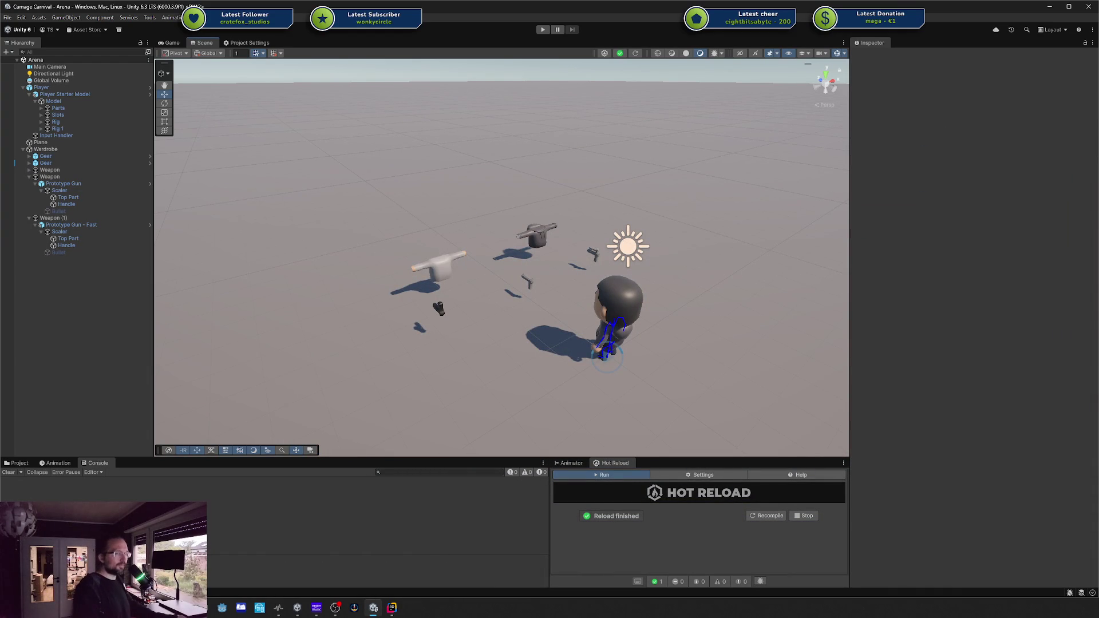
# Orbit down onto the character and weapons, then open the Prototype Gun prefab from the Weapons folder
pyautogui.moveTo(888, 238)
pyautogui.mouseDown()
pyautogui.moveTo(572, 230)
pyautogui.moveTo(774, 218)
pyautogui.mouseUp()
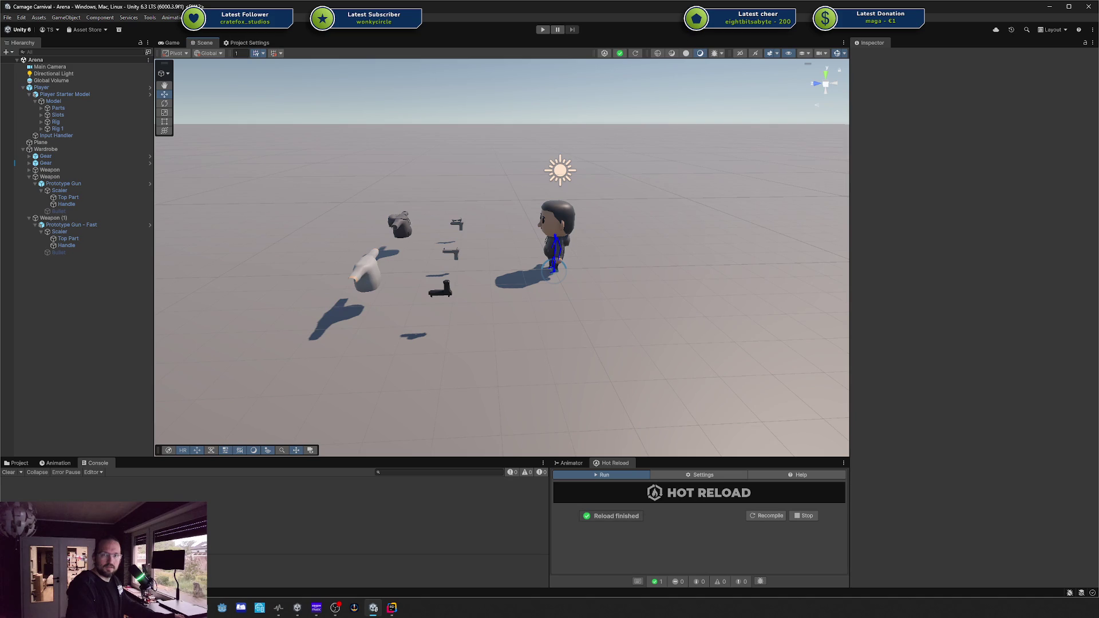
pyautogui.moveTo(570, 311); pyautogui.dragTo(666, 332)
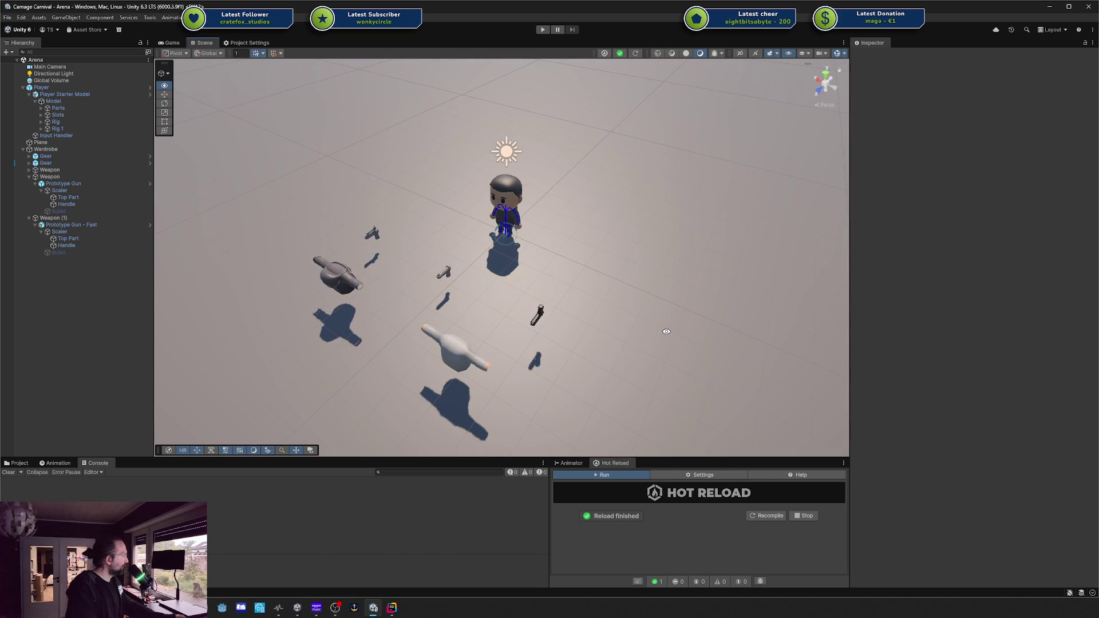
pyautogui.click(20, 464)
pyautogui.doubleClick(138, 490)
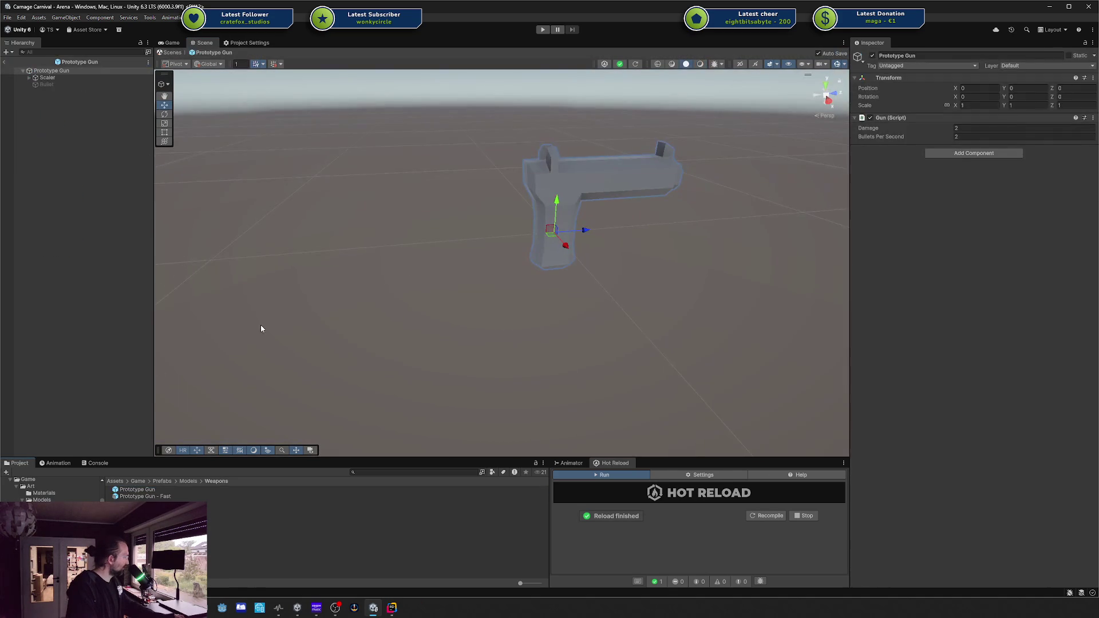
# Select and frame the Bullet under Scaler, then drag it along Z to preview its trail
pyautogui.doubleClick(65, 83)
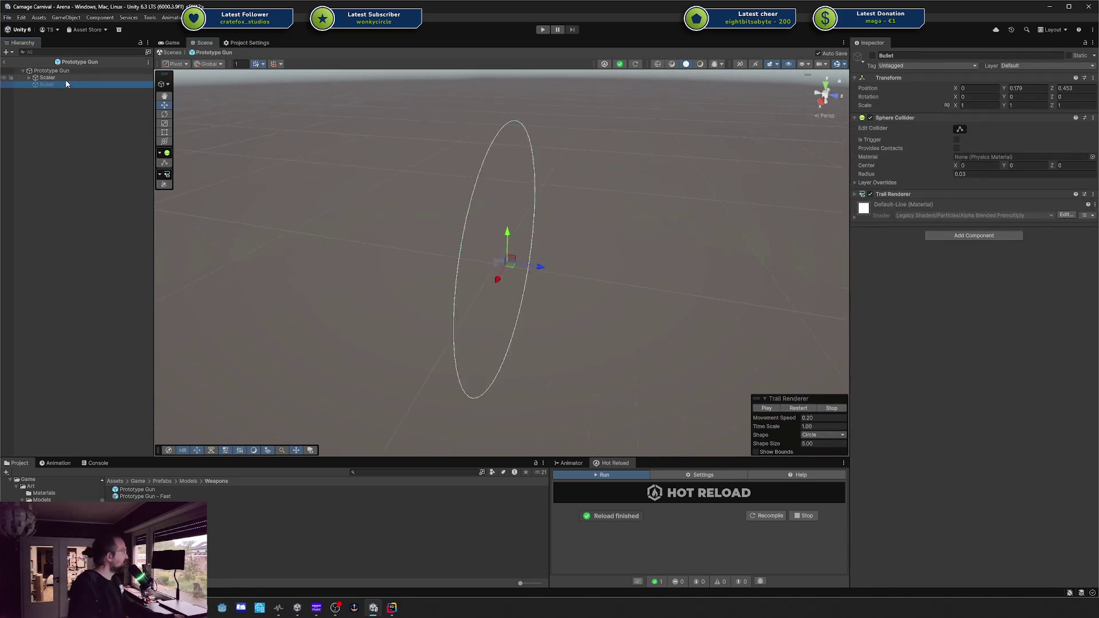
pyautogui.click(58, 79)
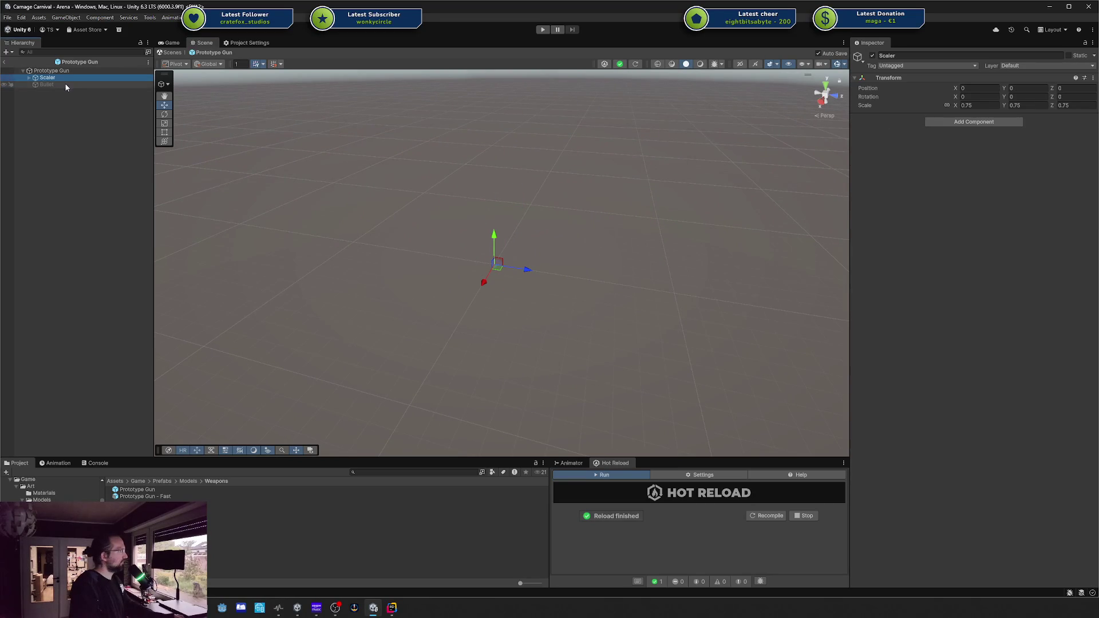
pyautogui.click(47, 71)
pyautogui.click(48, 78)
pyautogui.doubleClick(49, 80)
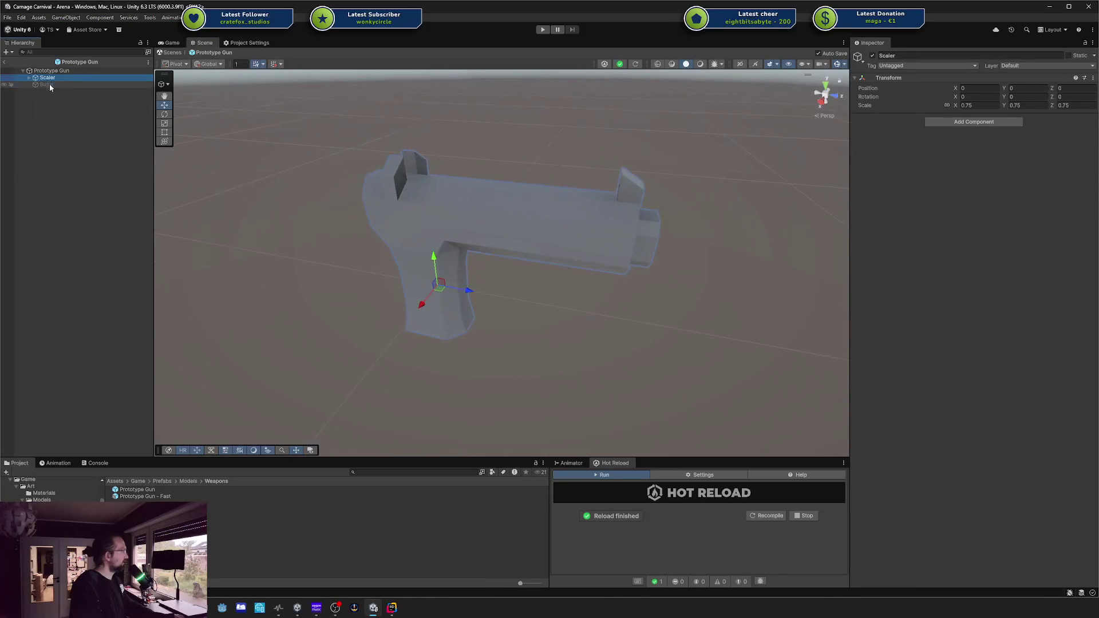
pyautogui.click(50, 85)
pyautogui.press('f')
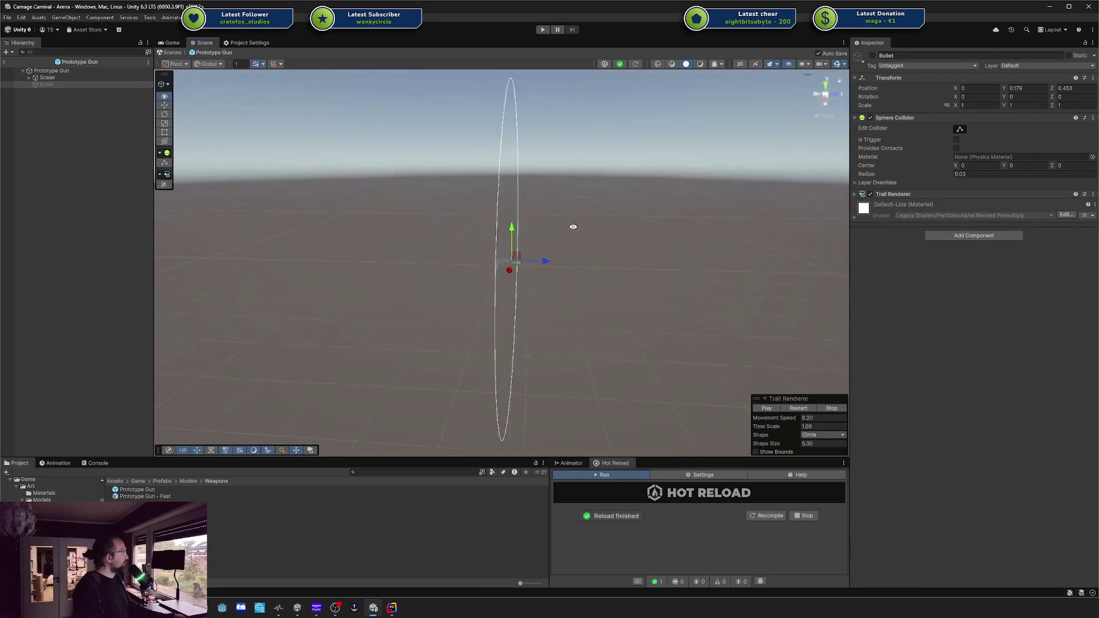
pyautogui.click(48, 78)
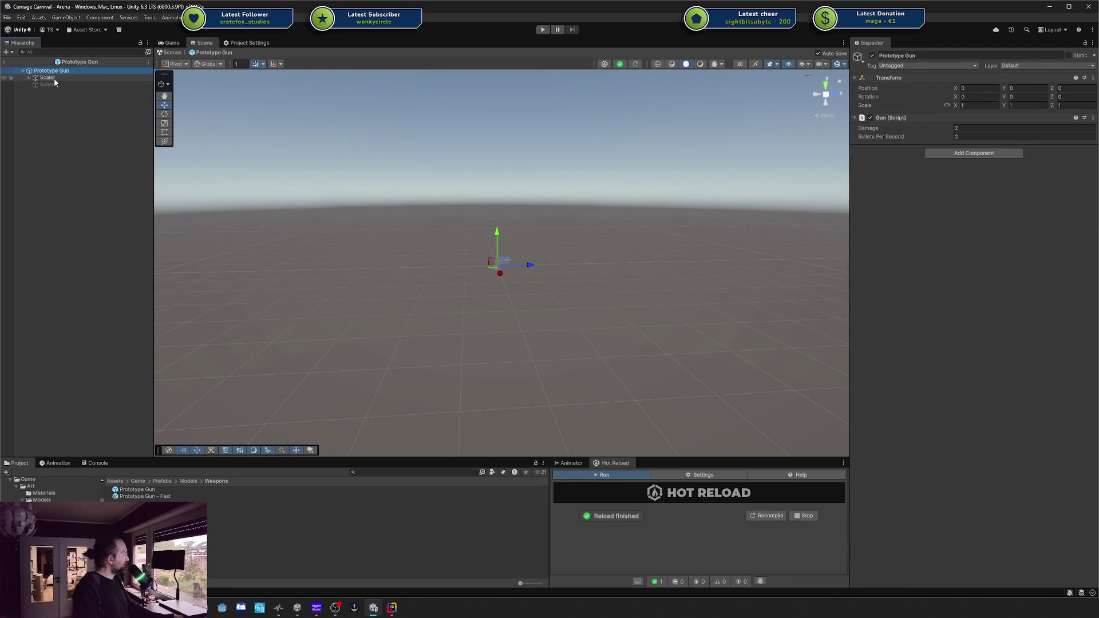
pyautogui.click(51, 86)
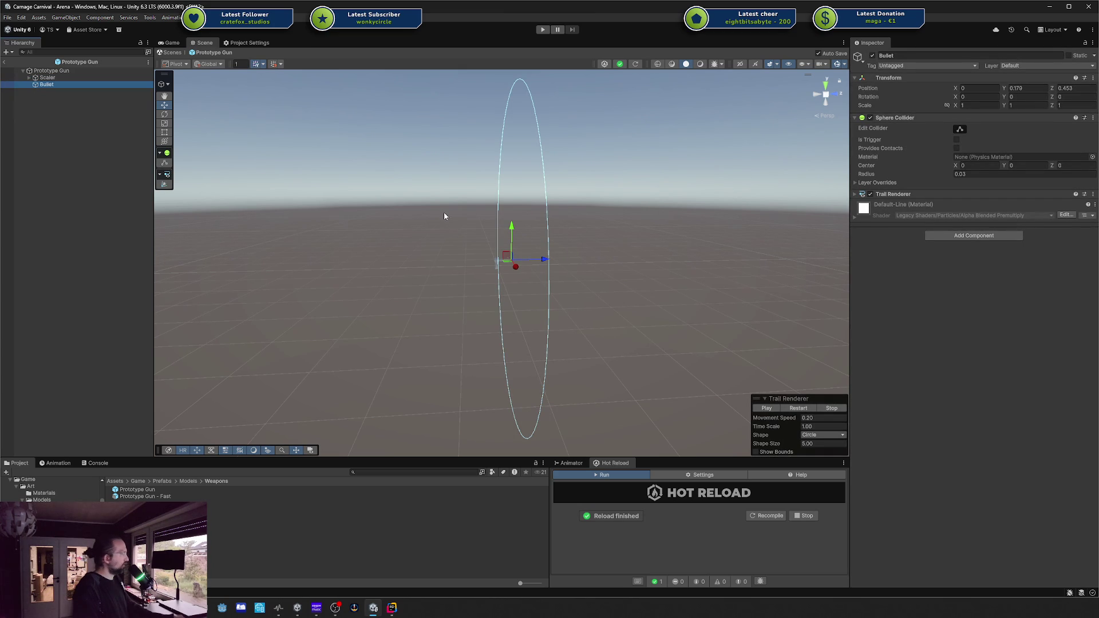
pyautogui.moveTo(547, 260); pyautogui.dragTo(710, 258)
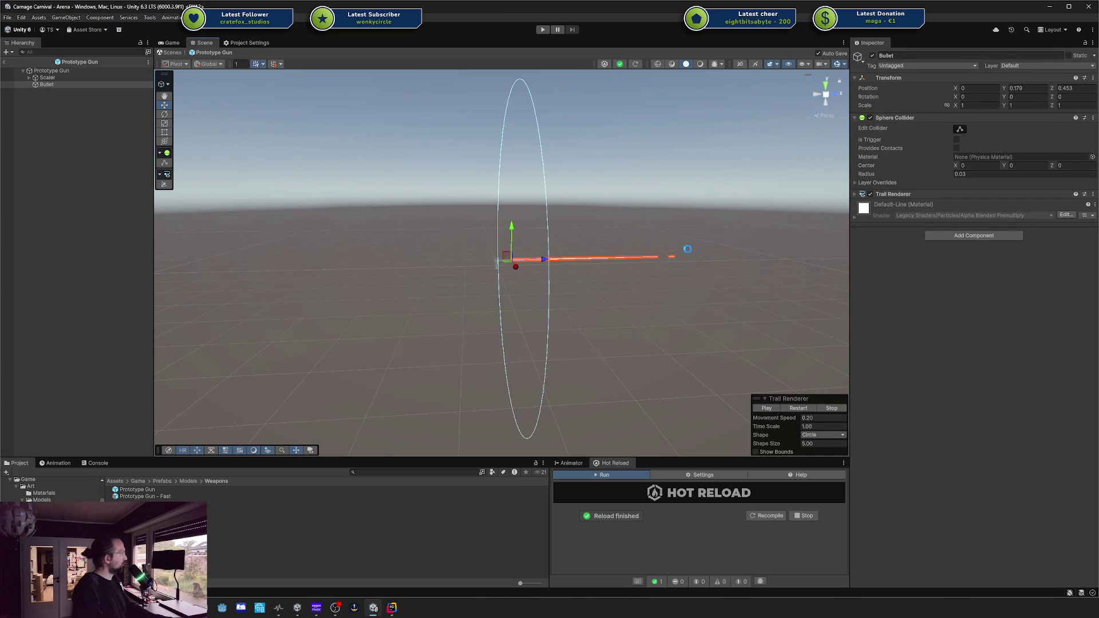
# Raise the start of the Trail Renderer's width curve and move the Bullet forward to Z 5.83
pyautogui.click(855, 194)
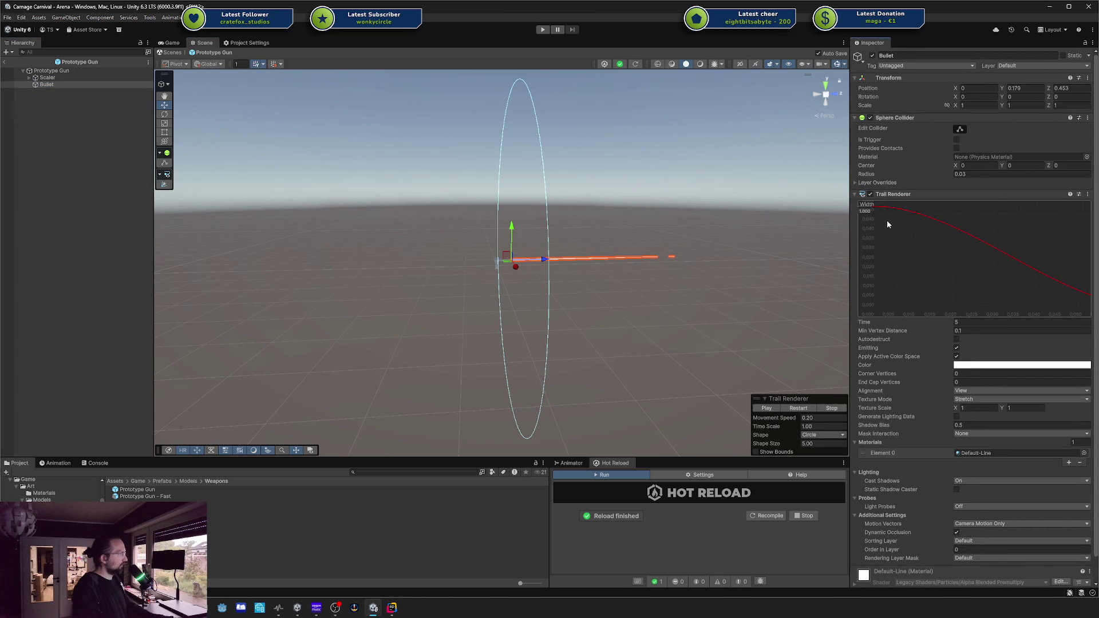
pyautogui.moveTo(872, 218)
pyautogui.moveTo(872, 214); pyautogui.dragTo(872, 206)
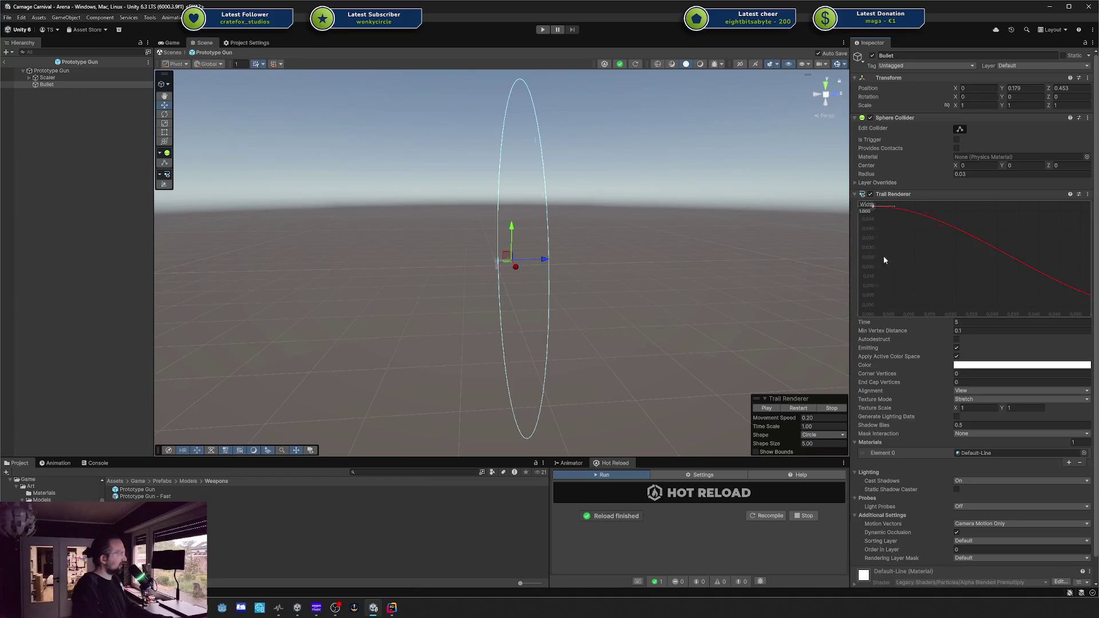
pyautogui.scroll(-1, 964, 259)
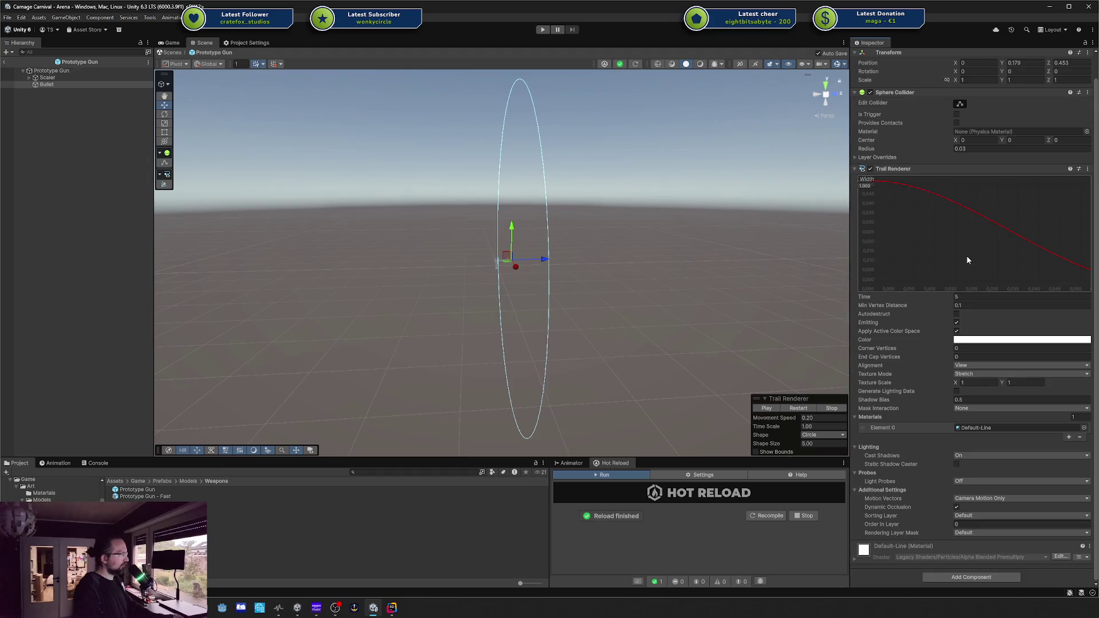
pyautogui.moveTo(523, 258)
pyautogui.mouseDown()
pyautogui.moveTo(553, 258)
pyautogui.moveTo(418, 246)
pyautogui.moveTo(582, 256)
pyautogui.moveTo(702, 244)
pyautogui.mouseUp()
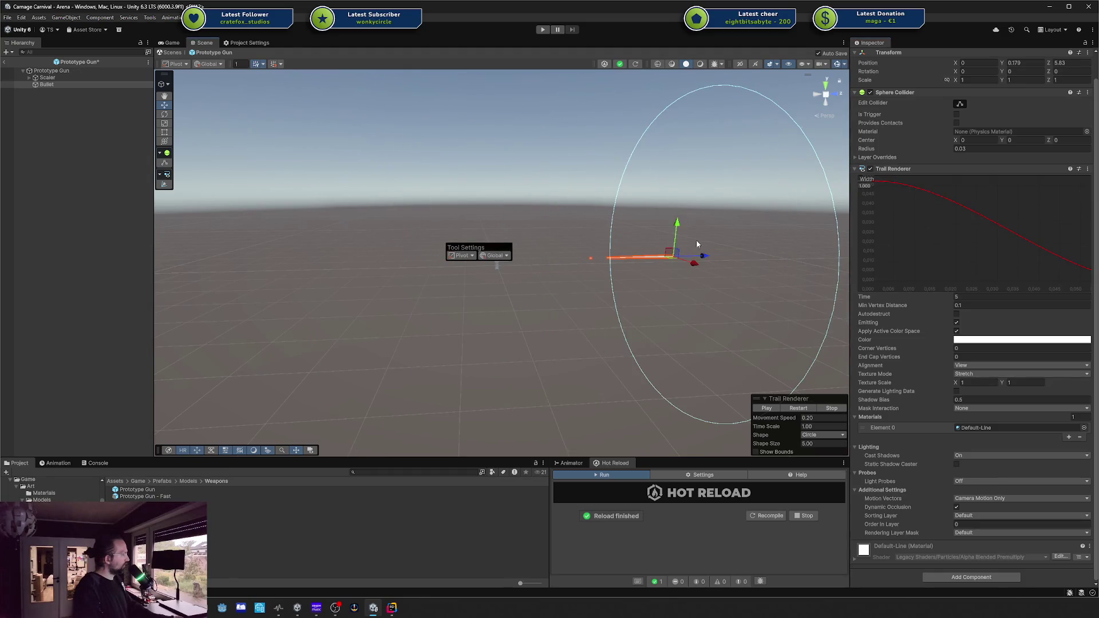
# Reselect the Bullet, drag it back and forth to preview its trail, and edit Shadow Bias
pyautogui.click(584, 226)
pyautogui.click(46, 84)
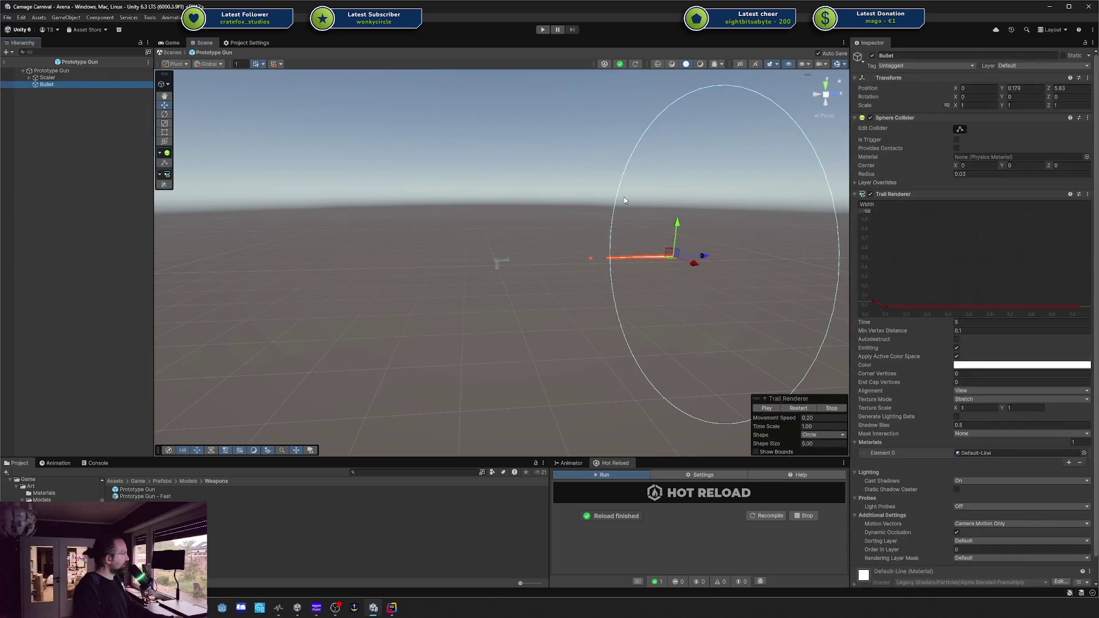
pyautogui.moveTo(702, 254)
pyautogui.mouseDown()
pyautogui.moveTo(404, 263)
pyautogui.moveTo(705, 256)
pyautogui.moveTo(511, 259)
pyautogui.moveTo(675, 253)
pyautogui.mouseUp()
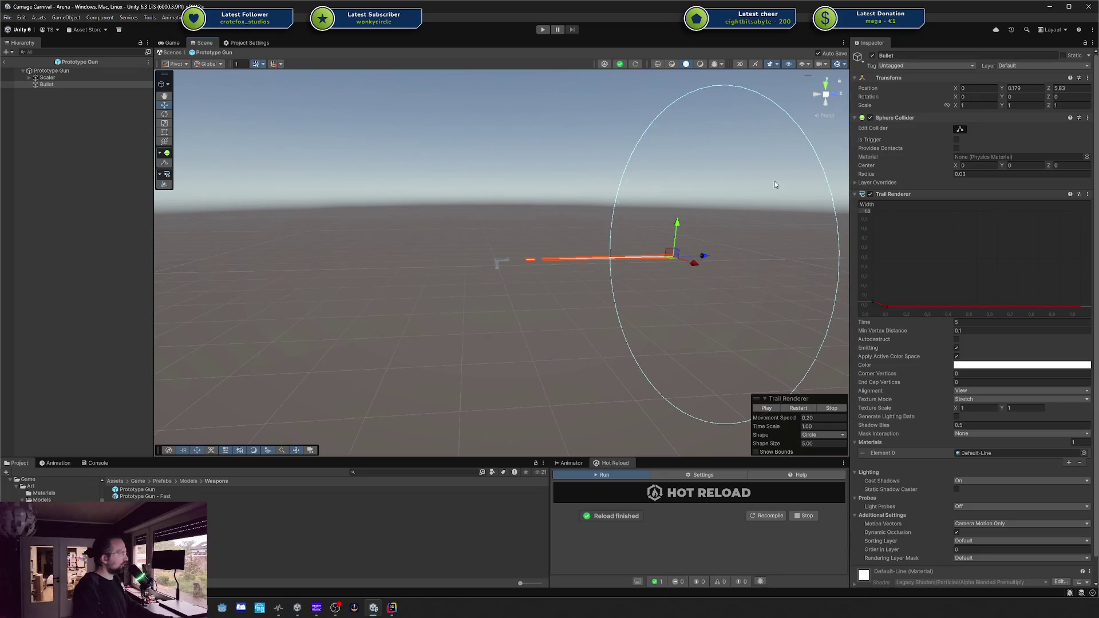
pyautogui.click(768, 181)
pyautogui.click(59, 84)
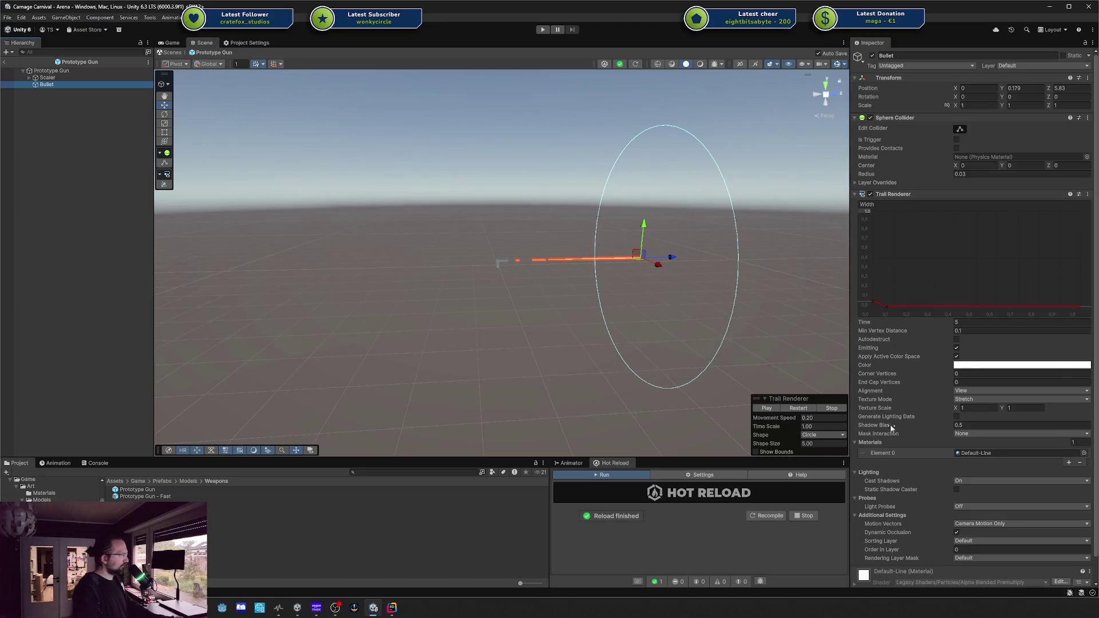
pyautogui.click(912, 426)
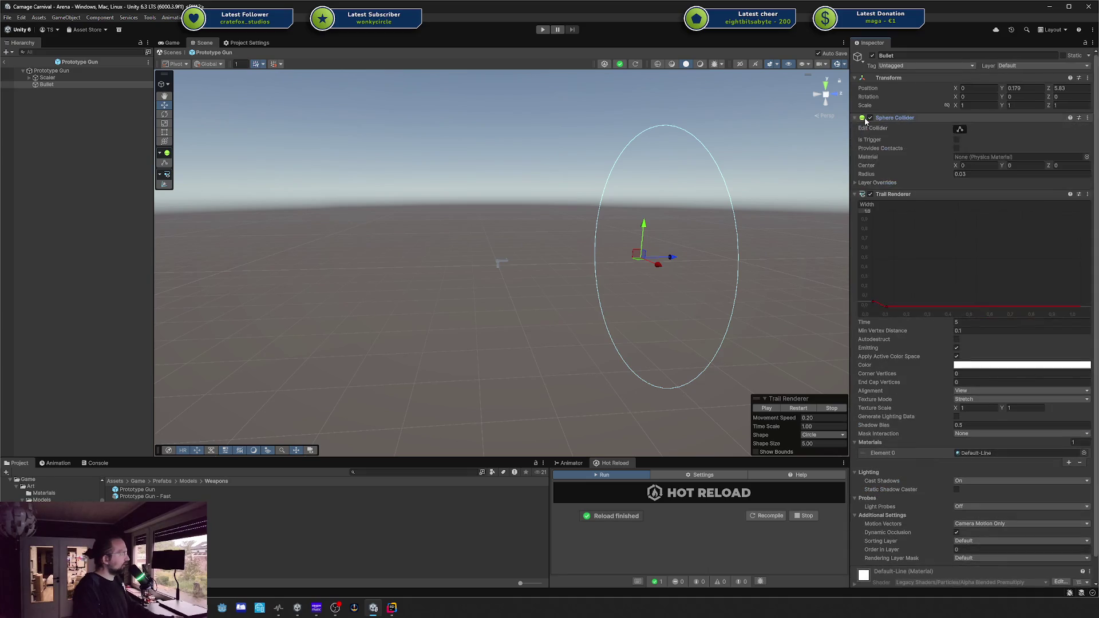
# Toggle the Bullet's sphere collider off and back on, then switch its trail off
pyautogui.click(869, 118)
pyautogui.click(870, 118)
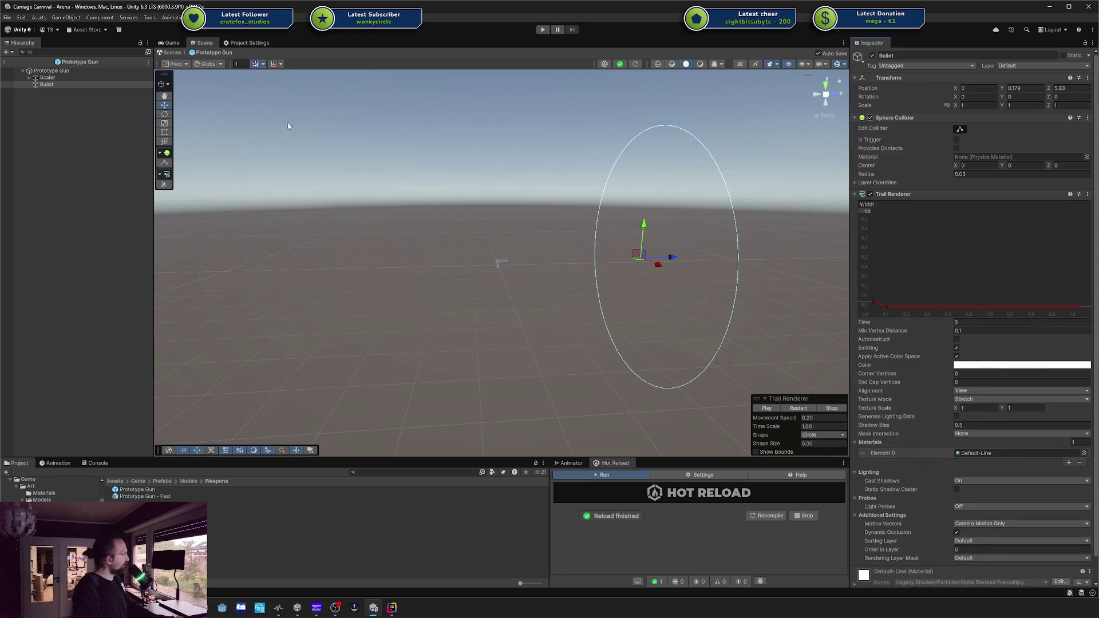
pyautogui.click(48, 86)
pyautogui.click(47, 78)
pyautogui.click(45, 85)
pyautogui.click(871, 195)
# Duplicate the Bullet, delete the Bullet (1) copy, and move the Bullet back to Z 1
pyautogui.hotkey('ctrl', 'd')
pyautogui.moveTo(671, 257); pyautogui.dragTo(599, 260)
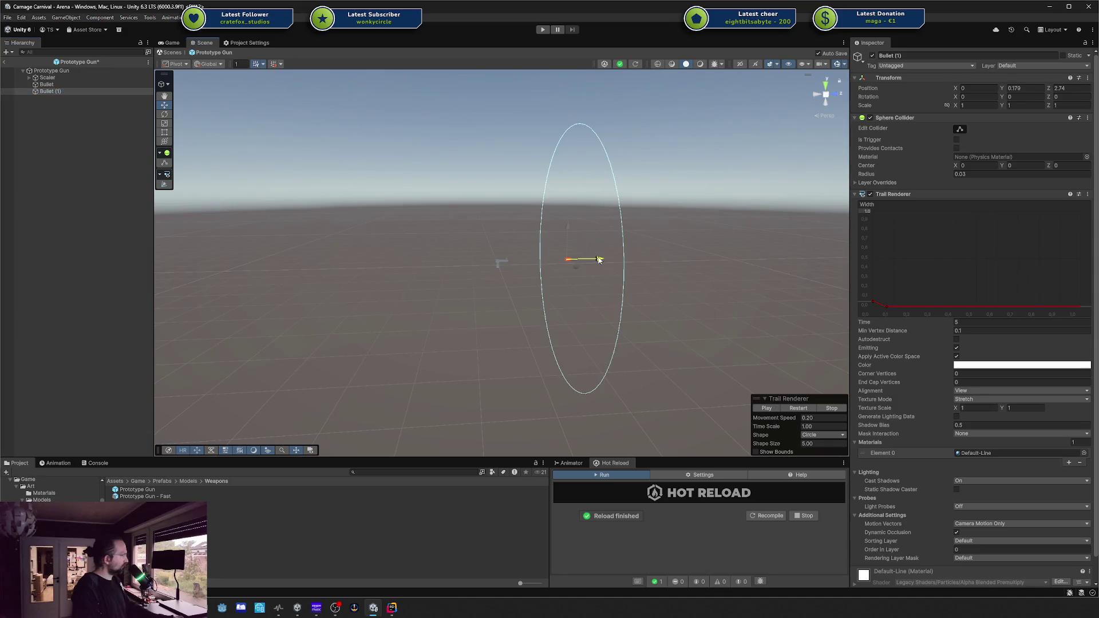
pyautogui.click(1088, 195)
pyautogui.click(1059, 217)
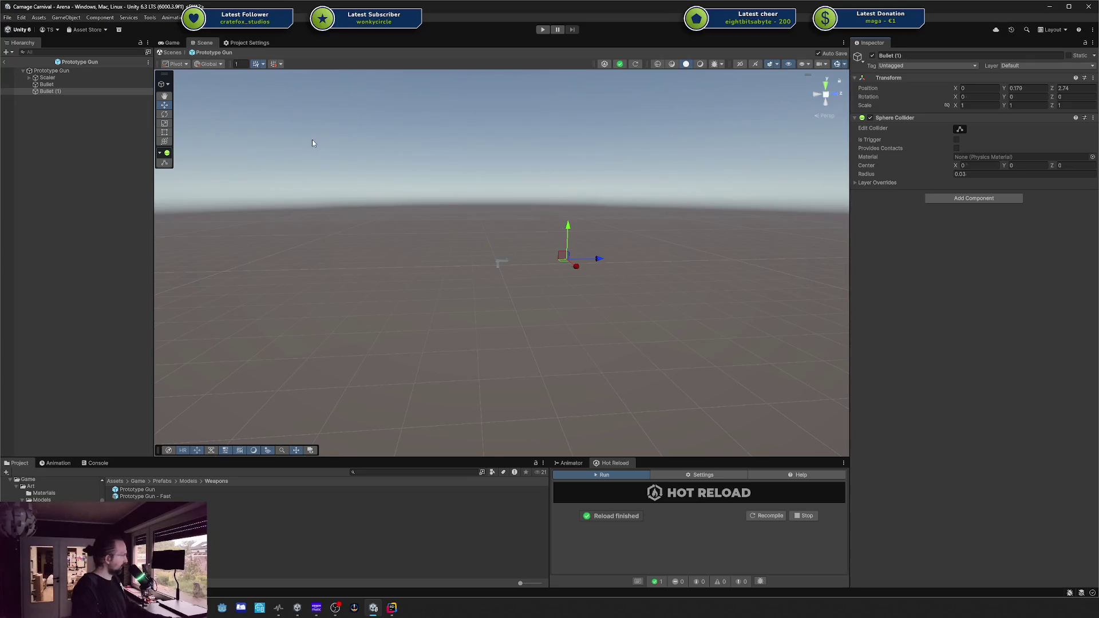
pyautogui.hotkey('ctrl', 'z')
pyautogui.click(71, 94)
pyautogui.press('Delete')
pyautogui.click(55, 87)
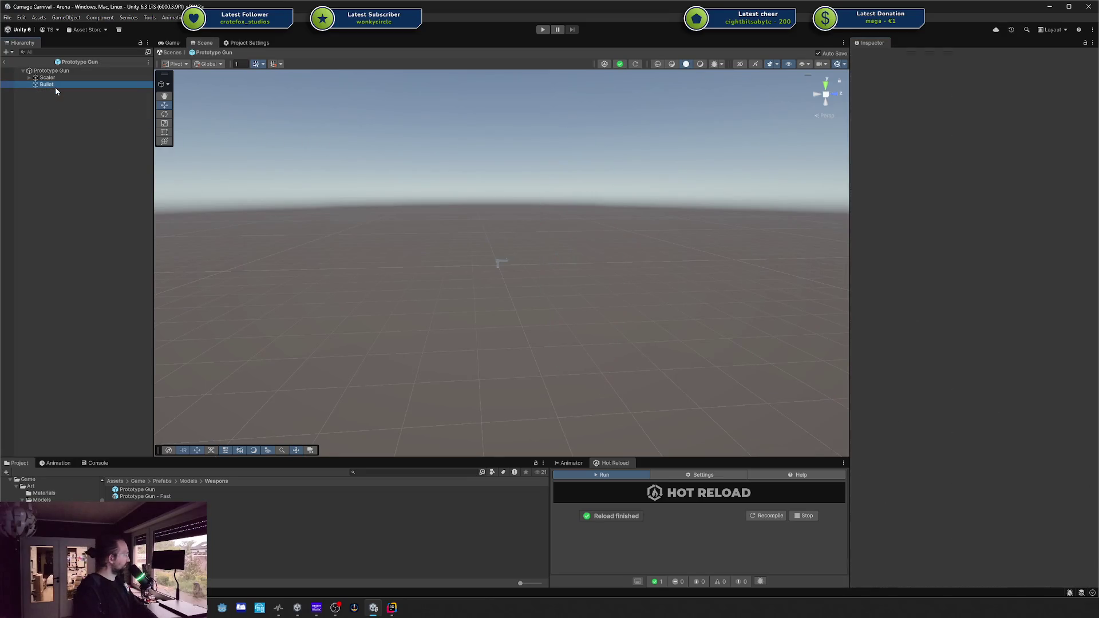
pyautogui.moveTo(669, 257); pyautogui.dragTo(543, 260)
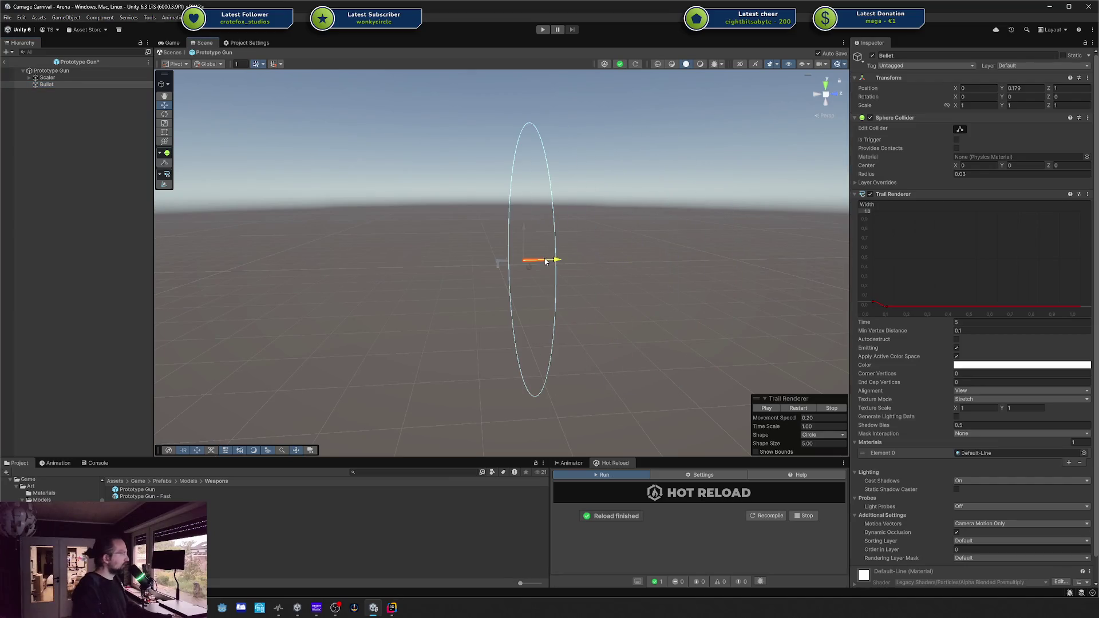
pyautogui.click(947, 105)
pyautogui.moveTo(955, 106)
pyautogui.mouseDown()
pyautogui.moveTo(930, 111)
pyautogui.moveTo(985, 118)
pyautogui.mouseUp()
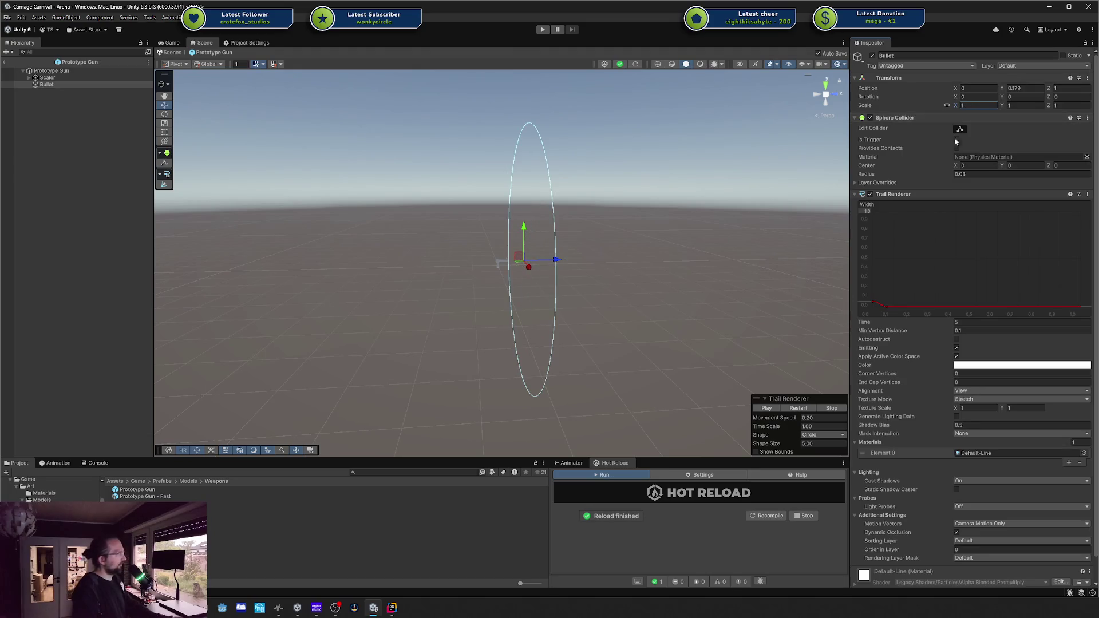
pyautogui.moveTo(554, 258)
pyautogui.mouseDown()
pyautogui.moveTo(790, 252)
pyautogui.moveTo(498, 262)
pyautogui.moveTo(757, 260)
pyautogui.moveTo(544, 262)
pyautogui.moveTo(556, 265)
pyautogui.mouseUp()
pyautogui.click(874, 301)
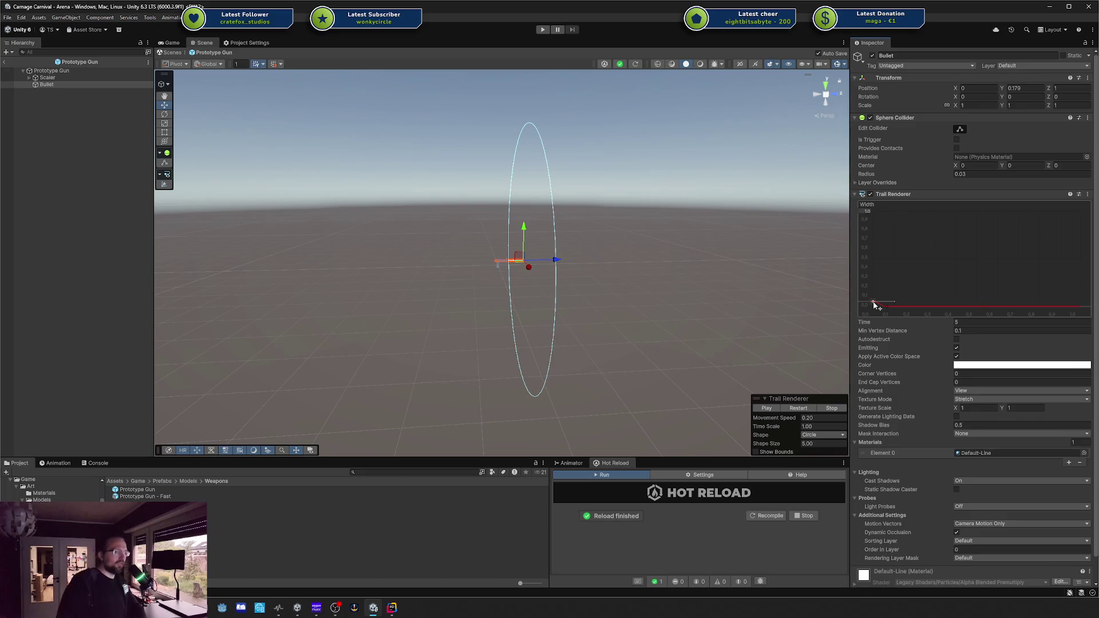
pyautogui.hotkey('alt', 'Tab')
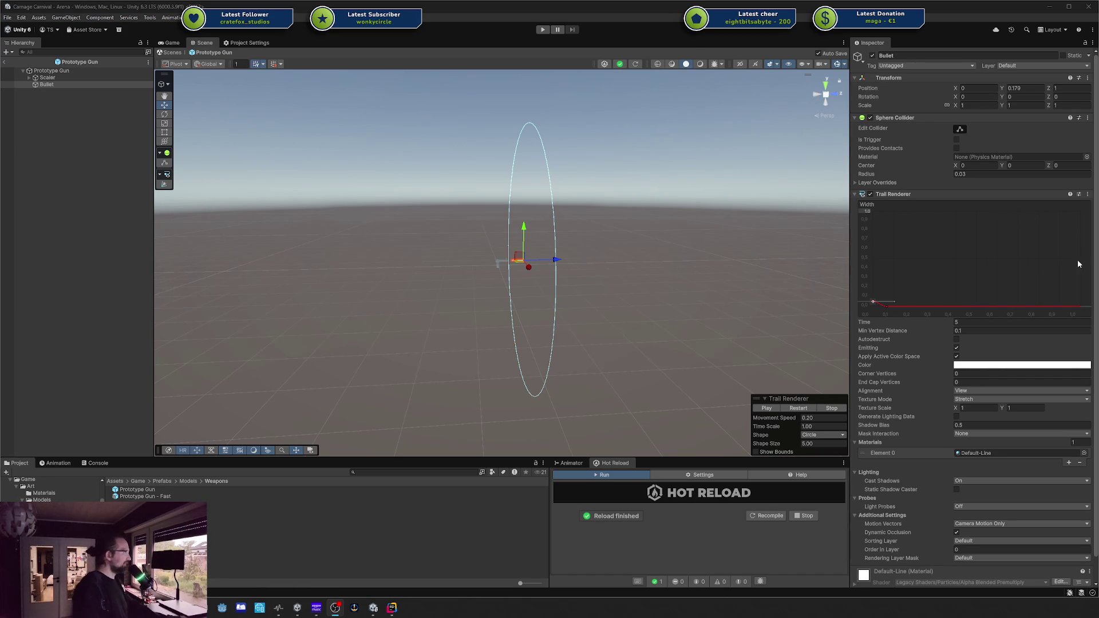
pyautogui.moveTo(671, 260)
pyautogui.mouseDown()
pyautogui.moveTo(628, 326)
pyautogui.moveTo(560, 285)
pyautogui.moveTo(636, 263)
pyautogui.moveTo(696, 270)
pyautogui.mouseUp()
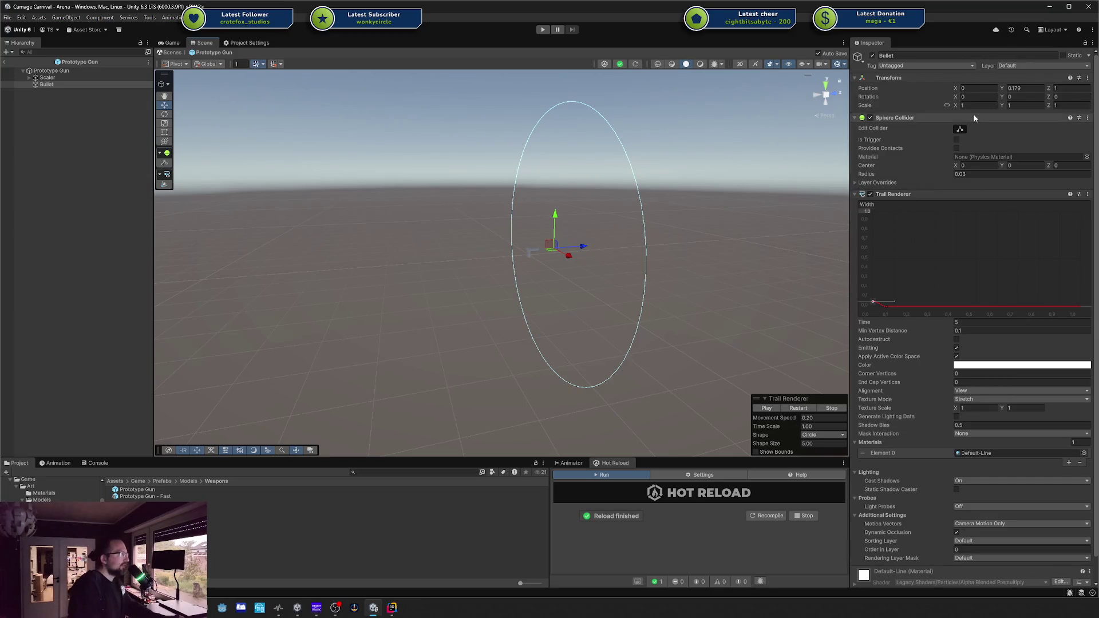
# Frame and orbit around the Bullet, then move it back to the gun's muzzle at Z 0.437
pyautogui.press('f')
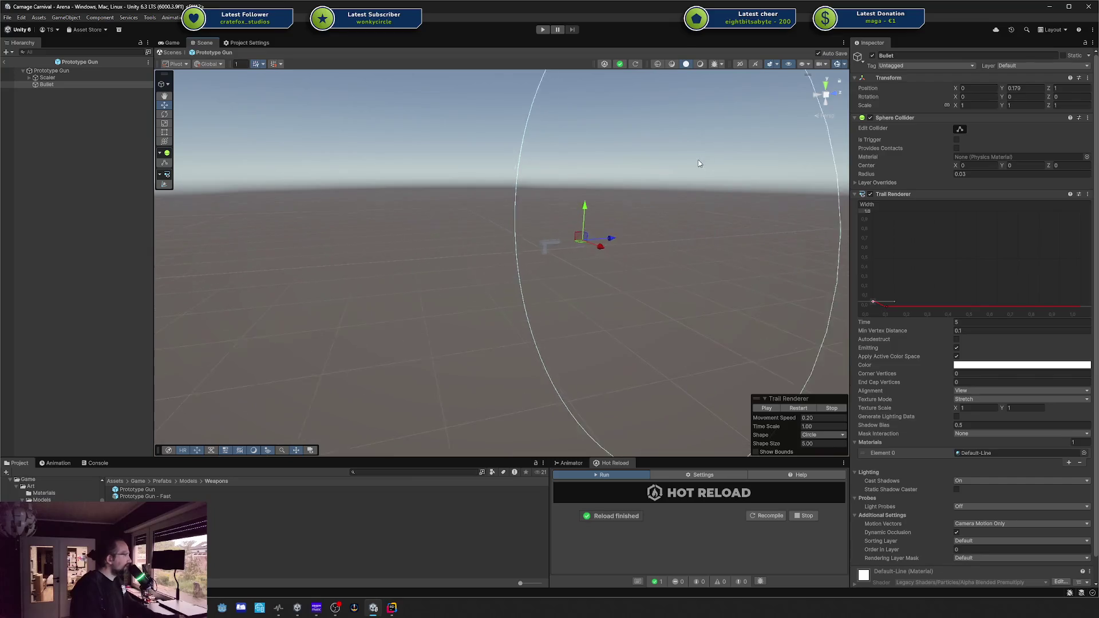
pyautogui.moveTo(640, 262)
pyautogui.mouseDown()
pyautogui.moveTo(609, 257)
pyautogui.moveTo(619, 248)
pyautogui.moveTo(638, 258)
pyautogui.moveTo(584, 304)
pyautogui.mouseUp()
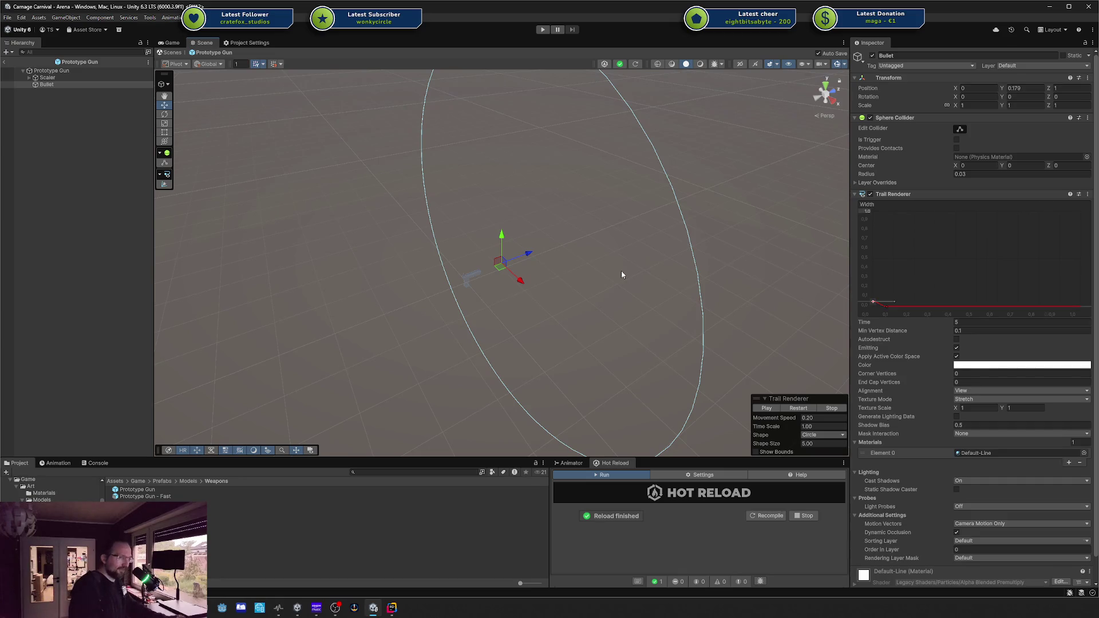
pyautogui.moveTo(652, 238); pyautogui.dragTo(531, 242)
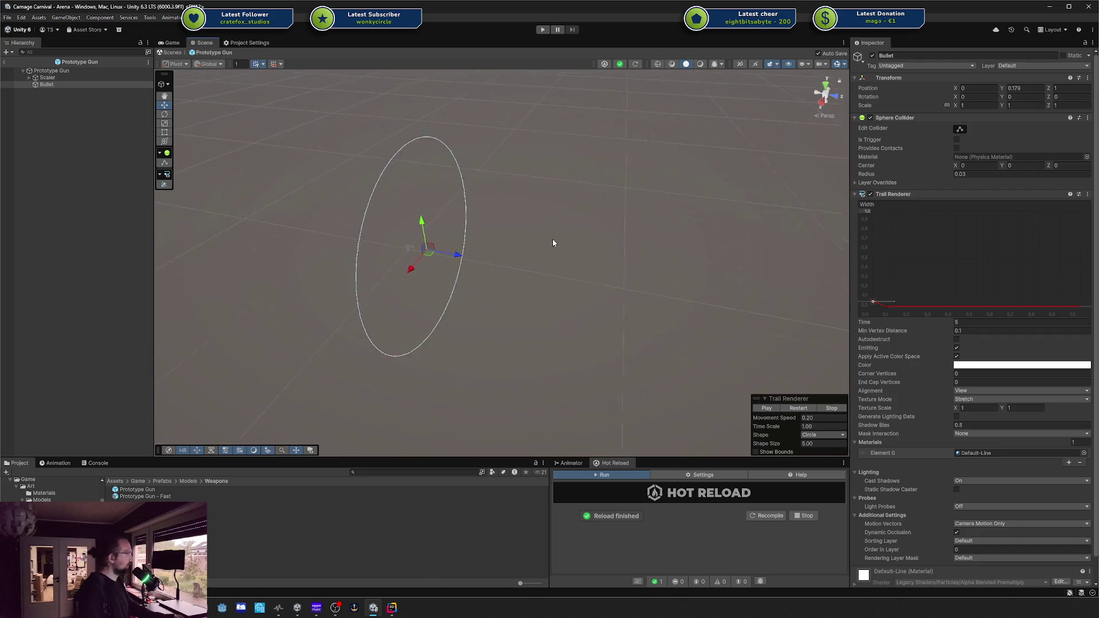
pyautogui.scroll(-2, 472, 234)
pyautogui.moveTo(465, 259)
pyautogui.mouseDown()
pyautogui.moveTo(436, 247)
pyautogui.moveTo(525, 270)
pyautogui.moveTo(496, 266)
pyautogui.moveTo(515, 272)
pyautogui.mouseUp()
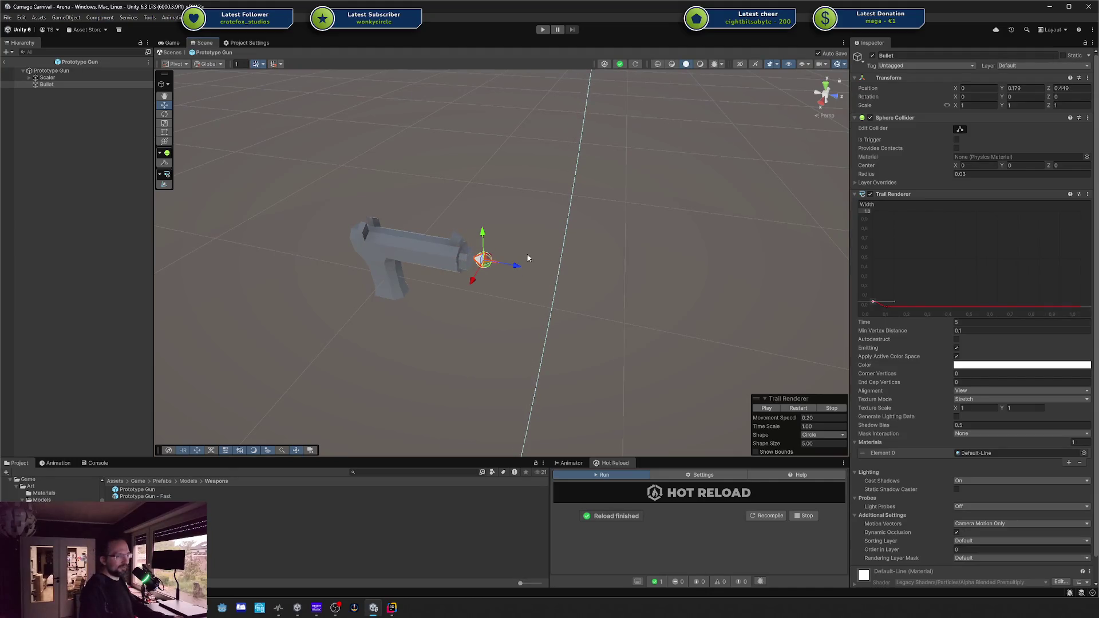
# Slide the Bullet along the barrel to test its trail, then return it to the gun's muzzle
pyautogui.moveTo(513, 267)
pyautogui.mouseDown()
pyautogui.moveTo(670, 294)
pyautogui.moveTo(196, 233)
pyautogui.moveTo(432, 253)
pyautogui.mouseUp()
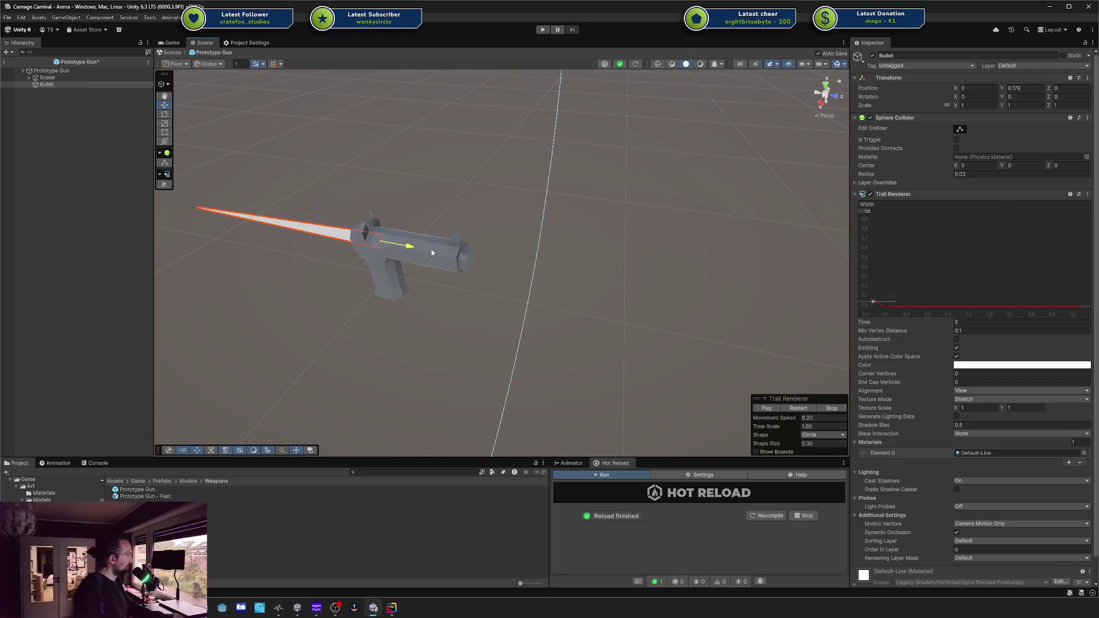
pyautogui.moveTo(512, 263)
pyautogui.mouseDown()
pyautogui.moveTo(544, 272)
pyautogui.moveTo(211, 220)
pyautogui.moveTo(509, 275)
pyautogui.mouseUp()
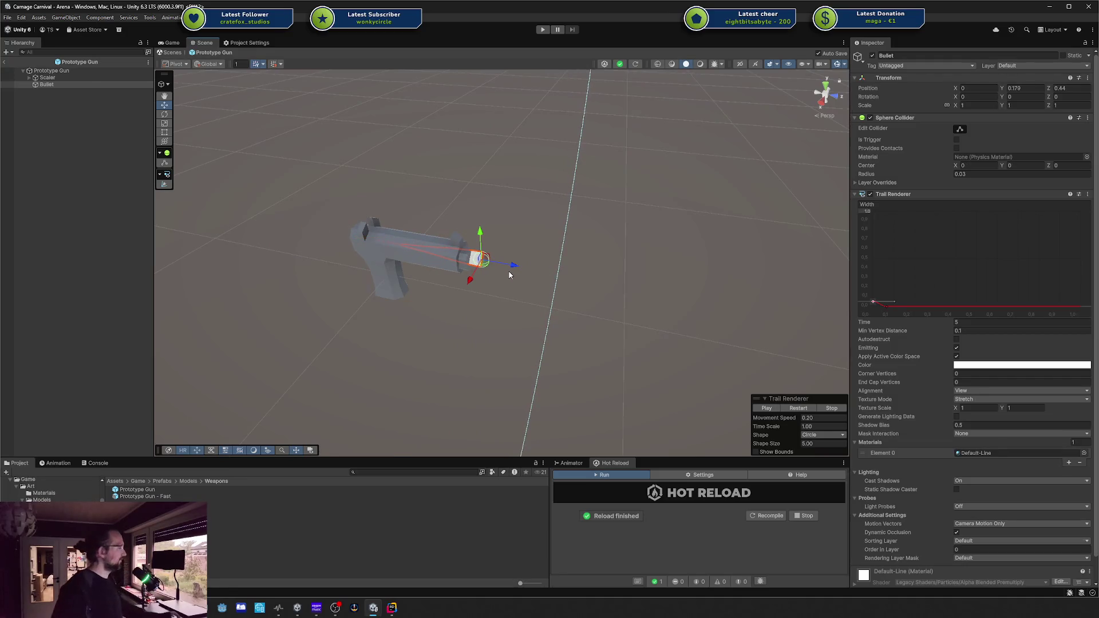
pyautogui.moveTo(467, 349)
pyautogui.mouseDown()
pyautogui.moveTo(535, 281)
pyautogui.moveTo(437, 277)
pyautogui.moveTo(342, 238)
pyautogui.moveTo(618, 275)
pyautogui.moveTo(575, 269)
pyautogui.moveTo(540, 319)
pyautogui.moveTo(504, 326)
pyautogui.moveTo(498, 303)
pyautogui.mouseUp()
pyautogui.moveTo(514, 264)
pyautogui.mouseDown()
pyautogui.moveTo(446, 264)
pyautogui.moveTo(511, 266)
pyautogui.mouseUp()
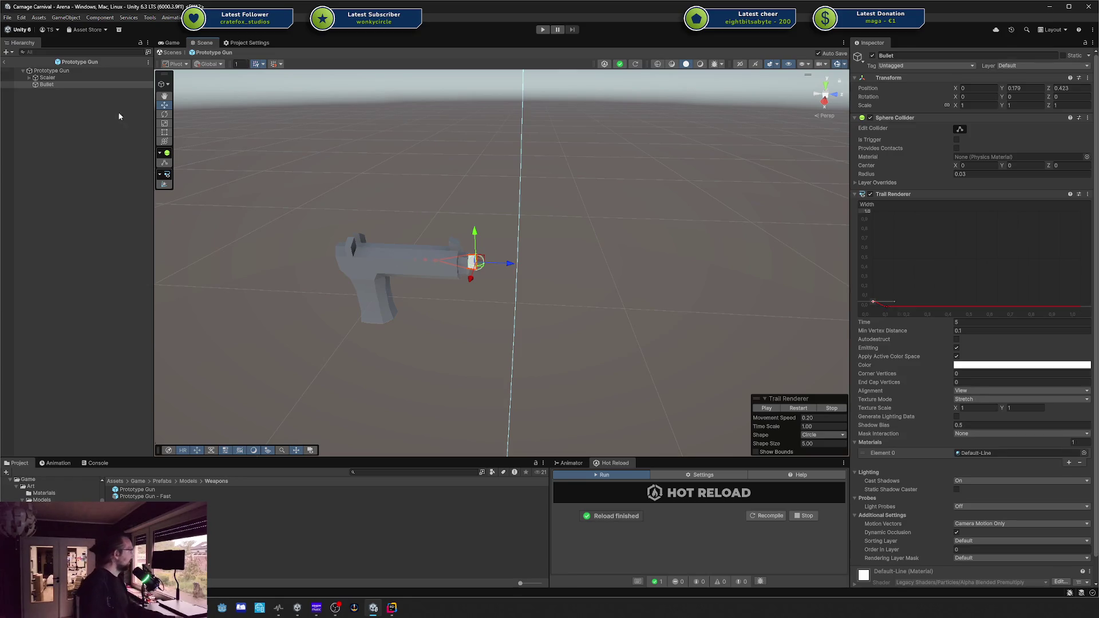
# Create a new empty child object under Prototype Gun
pyautogui.click(71, 87)
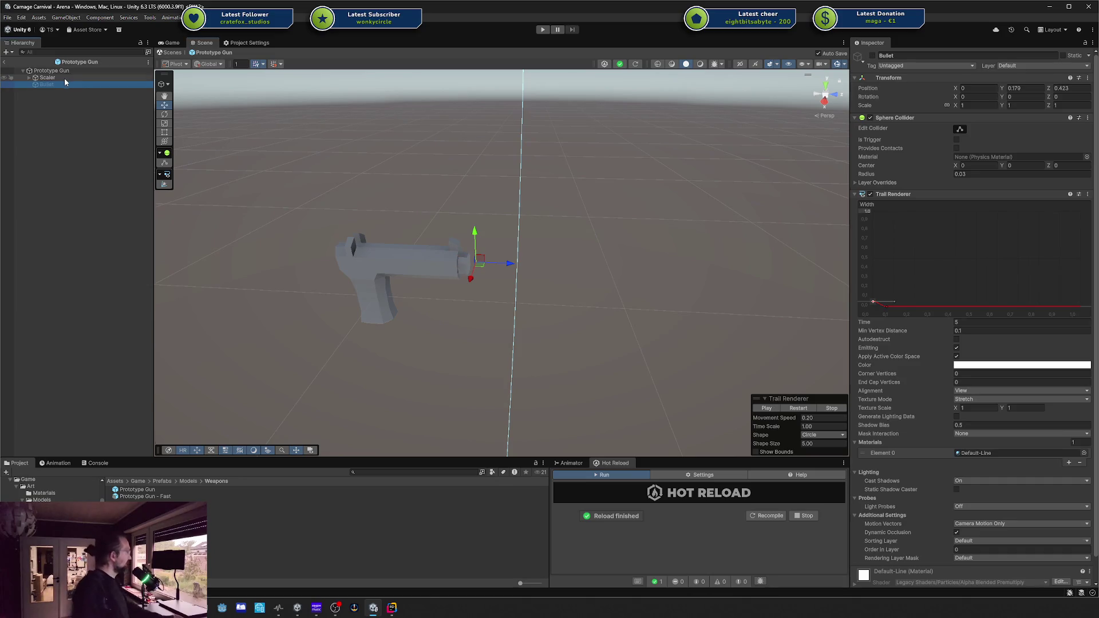
pyautogui.click(63, 71)
pyautogui.rightClick(63, 72)
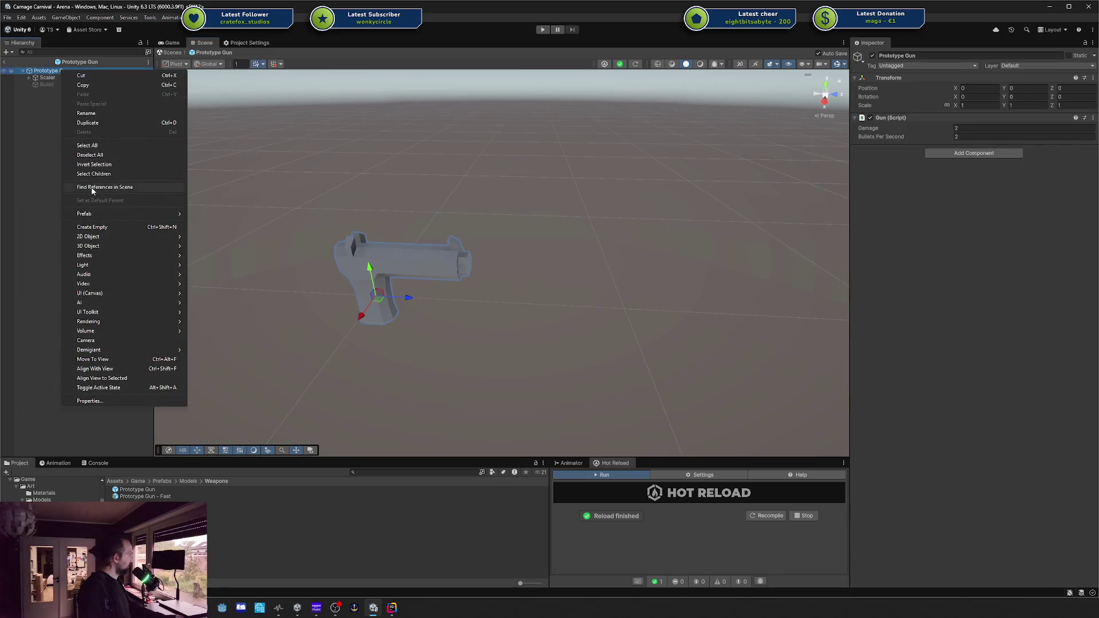
pyautogui.click(104, 228)
# Name the empty object 'Bullet Spawner', move it to the muzzle, and add a Particle System component
pyautogui.write('Bullet Spawner')
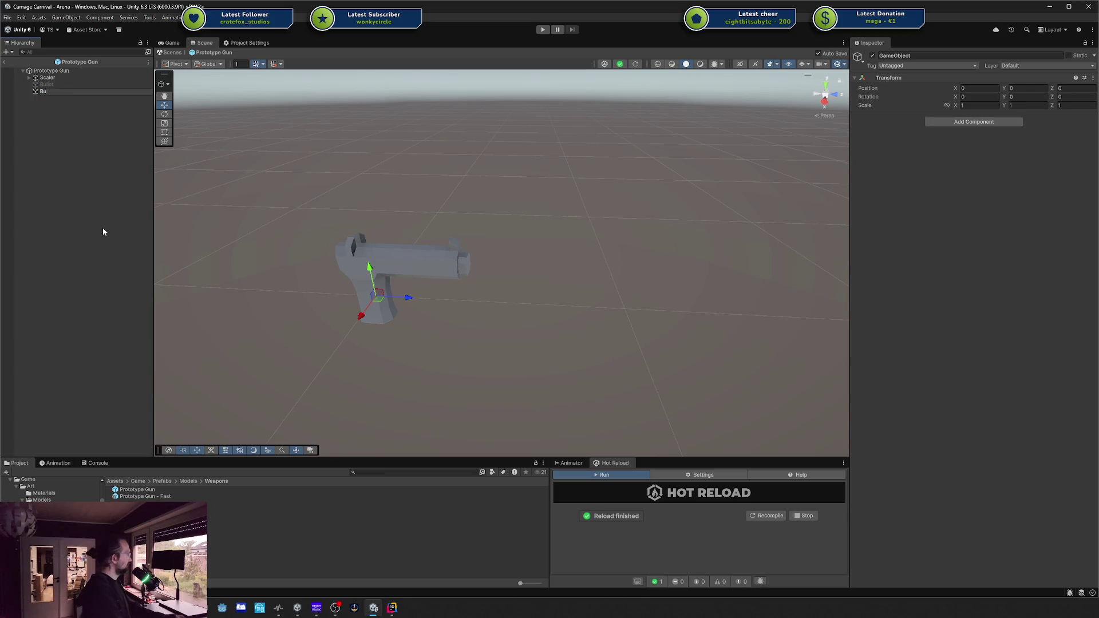
pyautogui.press('Return')
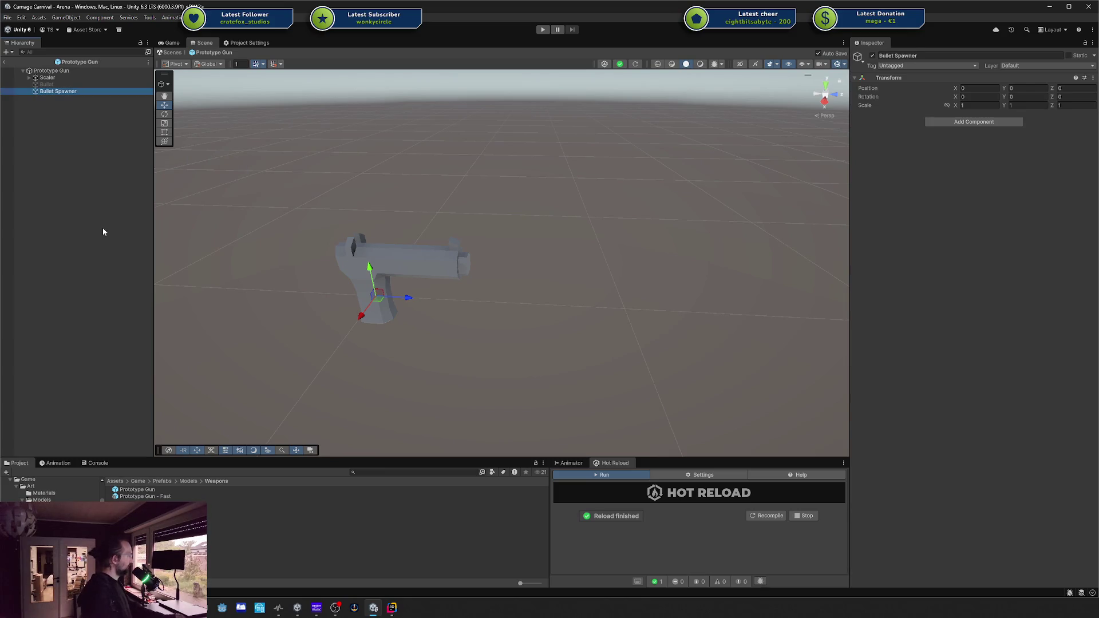
pyautogui.moveTo(381, 292); pyautogui.dragTo(478, 268)
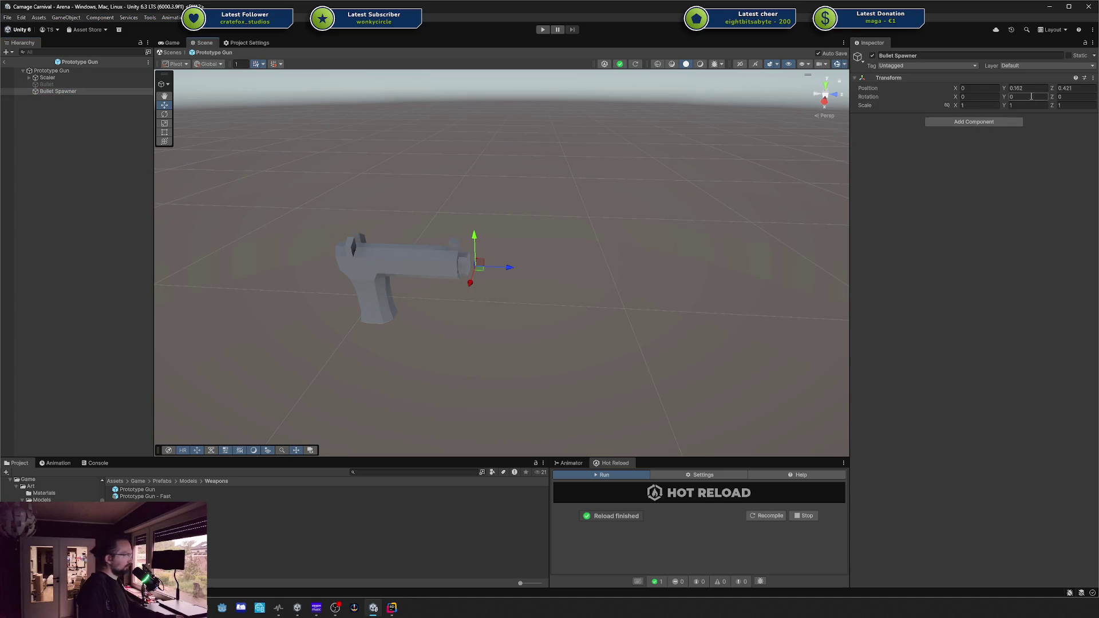
pyautogui.click(1011, 122)
pyautogui.write('particle')
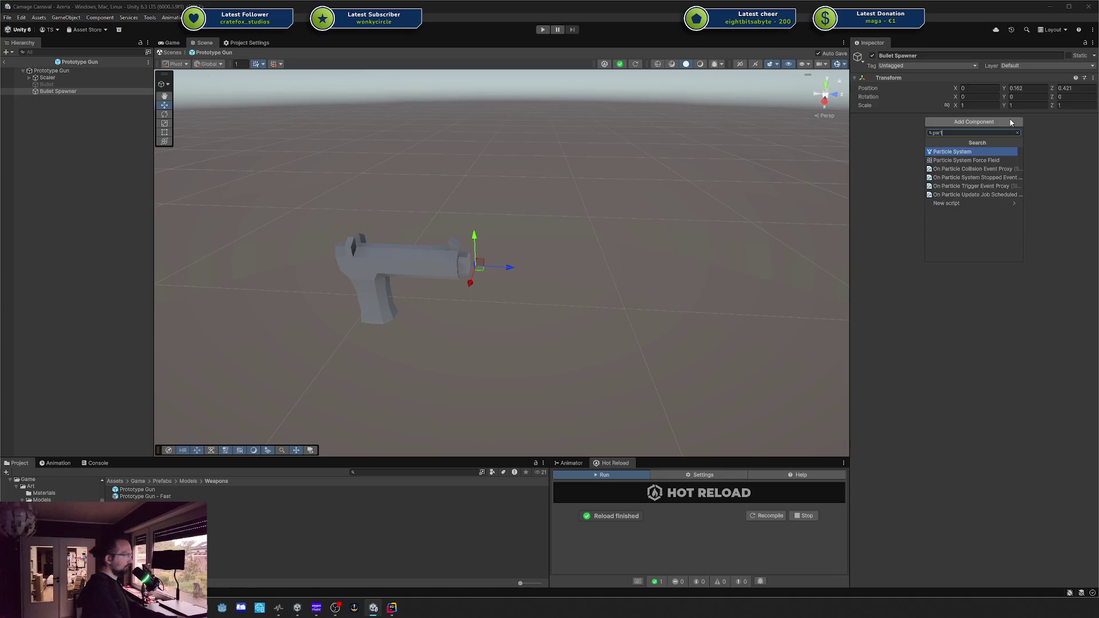
pyautogui.press('Return')
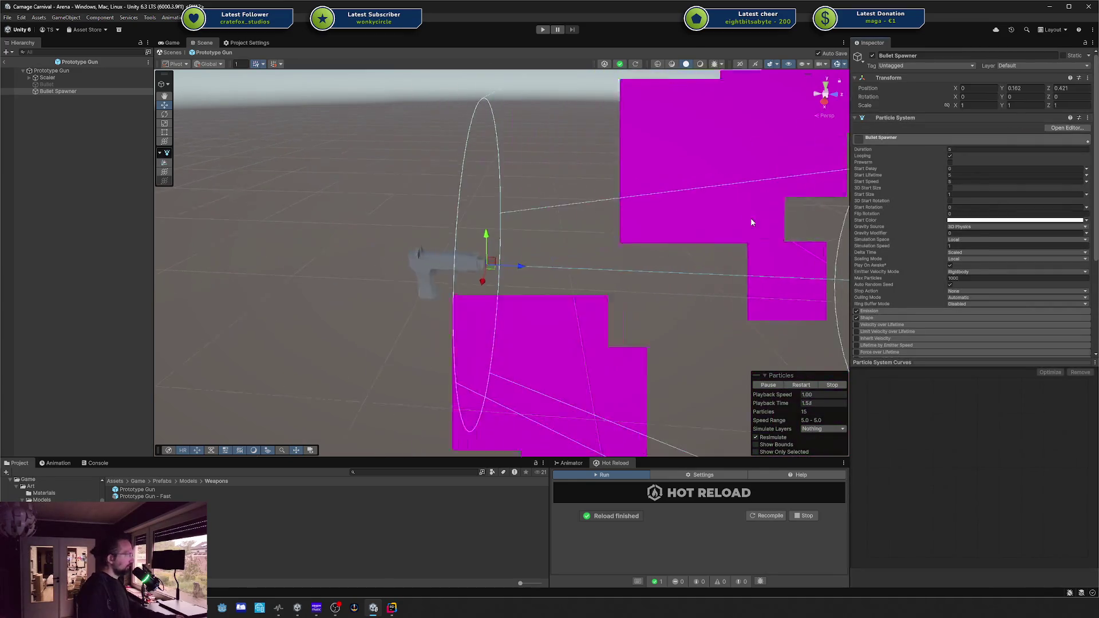
pyautogui.scroll(-5, 738, 222)
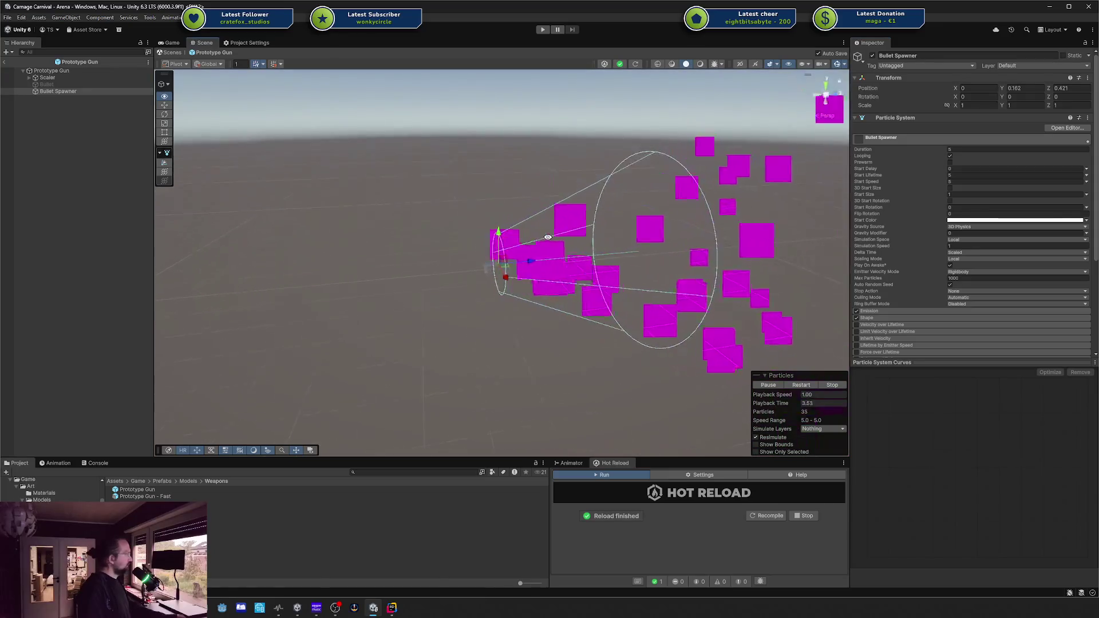
# Add an Effects > Particle System child to Prototype Gun named 'Bullet Spawner'
pyautogui.rightClick(48, 70)
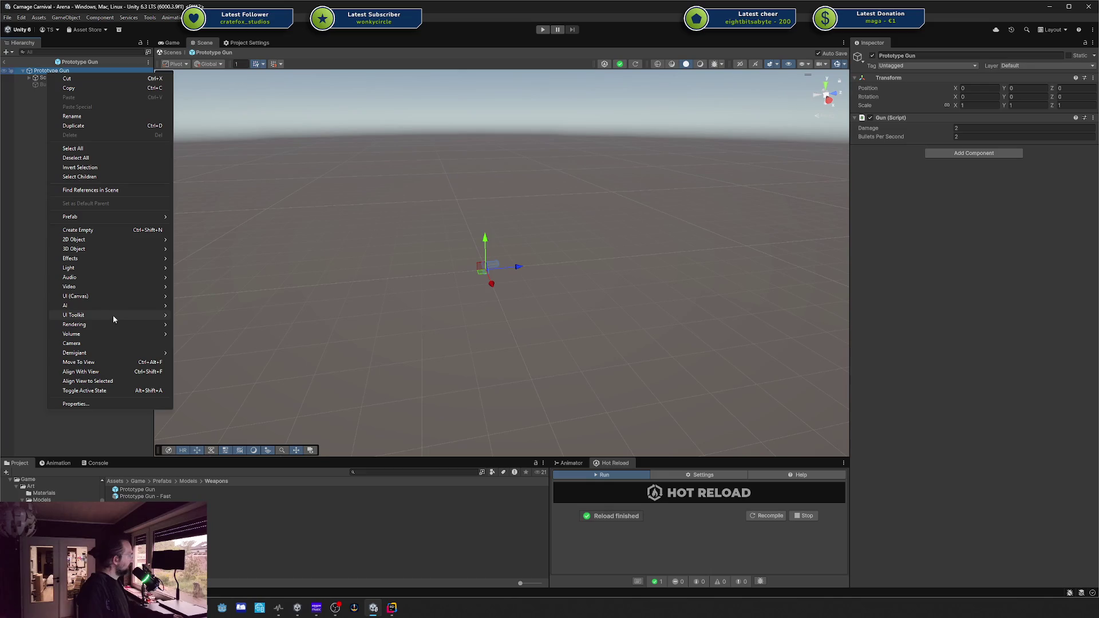
pyautogui.moveTo(119, 259)
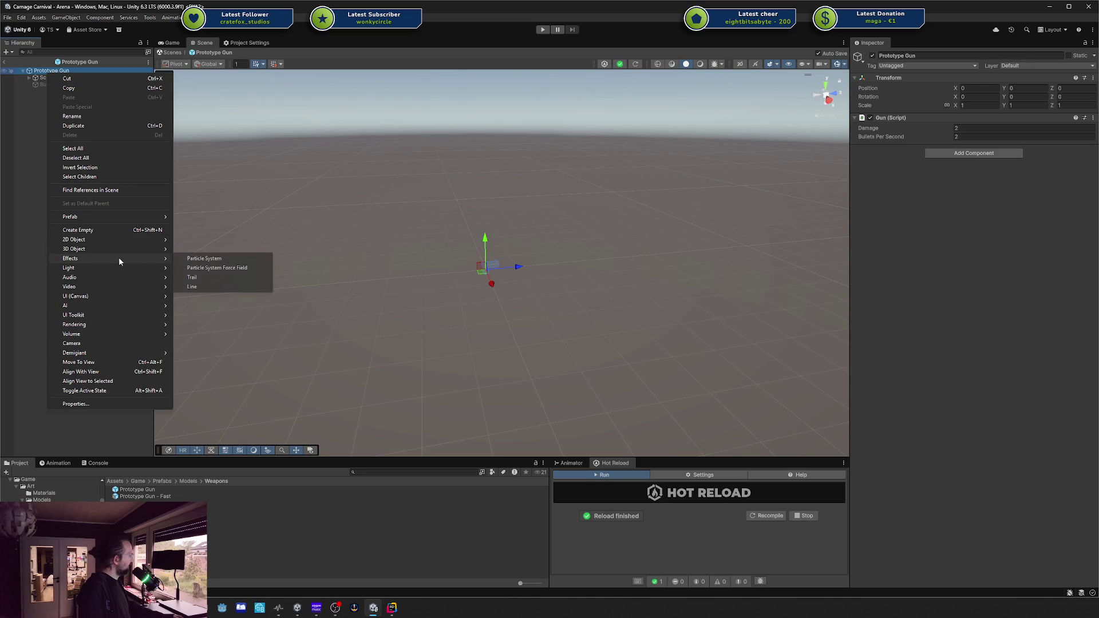
pyautogui.click(221, 262)
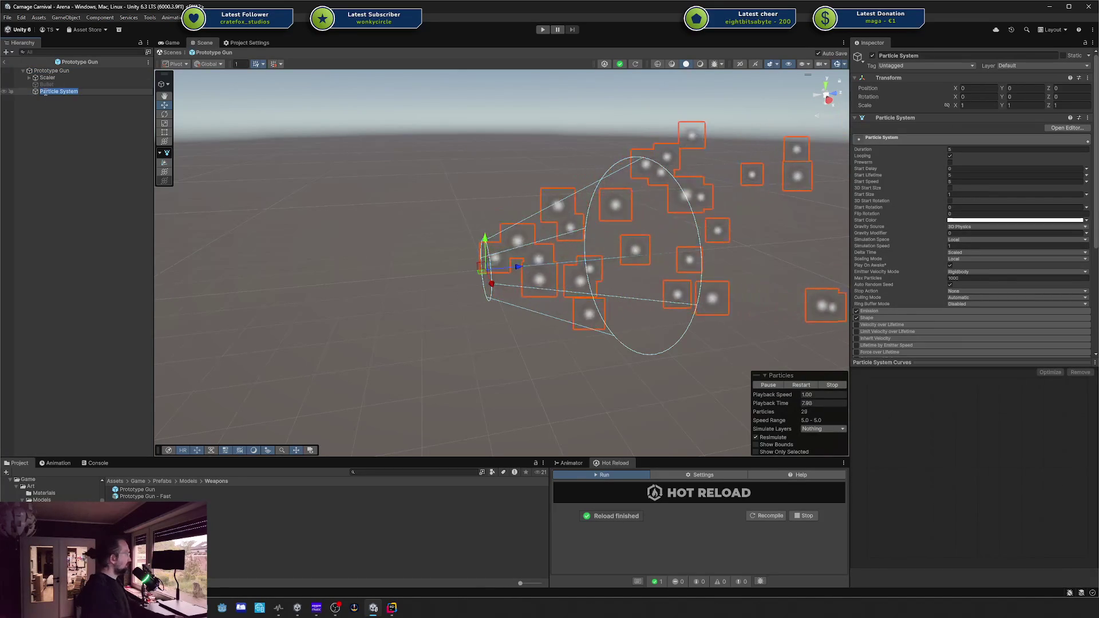
pyautogui.write('Bullet Spawner')
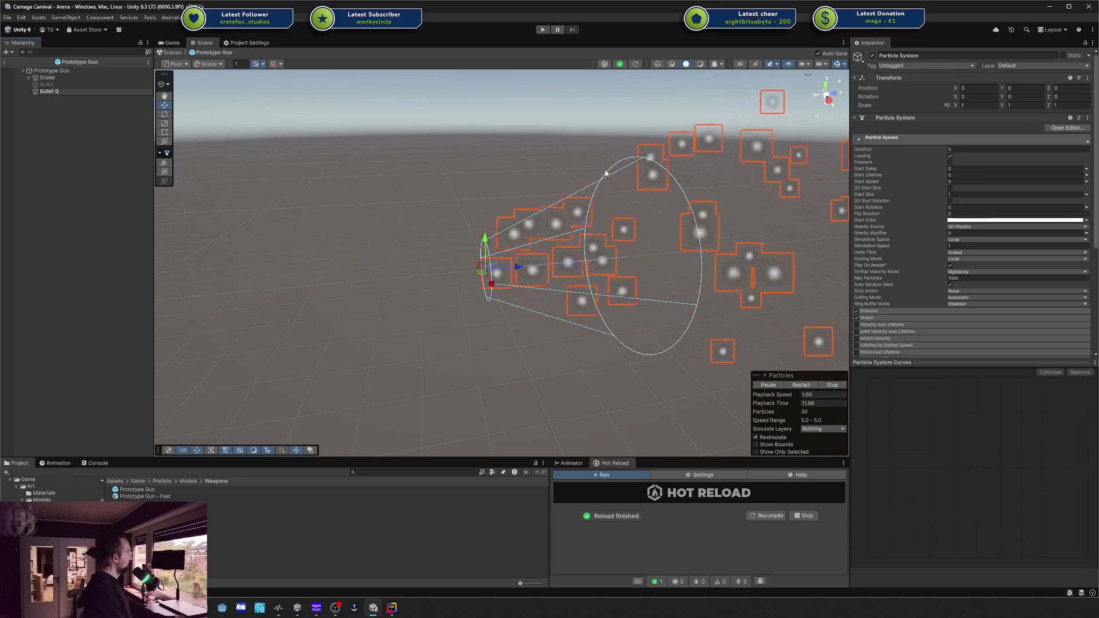
pyautogui.press('Return')
pyautogui.scroll(5, 471, 289)
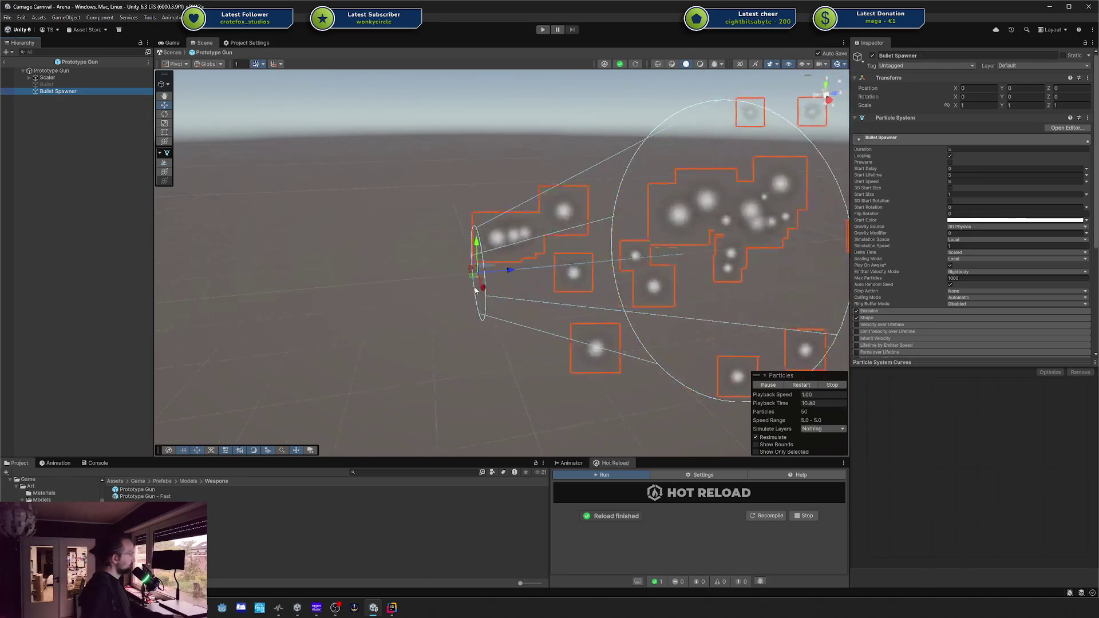
# Move Bullet Spawner to the muzzle and set its Shape cone Angle and Radius to 0
pyautogui.moveTo(456, 285)
pyautogui.mouseDown()
pyautogui.moveTo(487, 267)
pyautogui.moveTo(513, 269)
pyautogui.mouseUp()
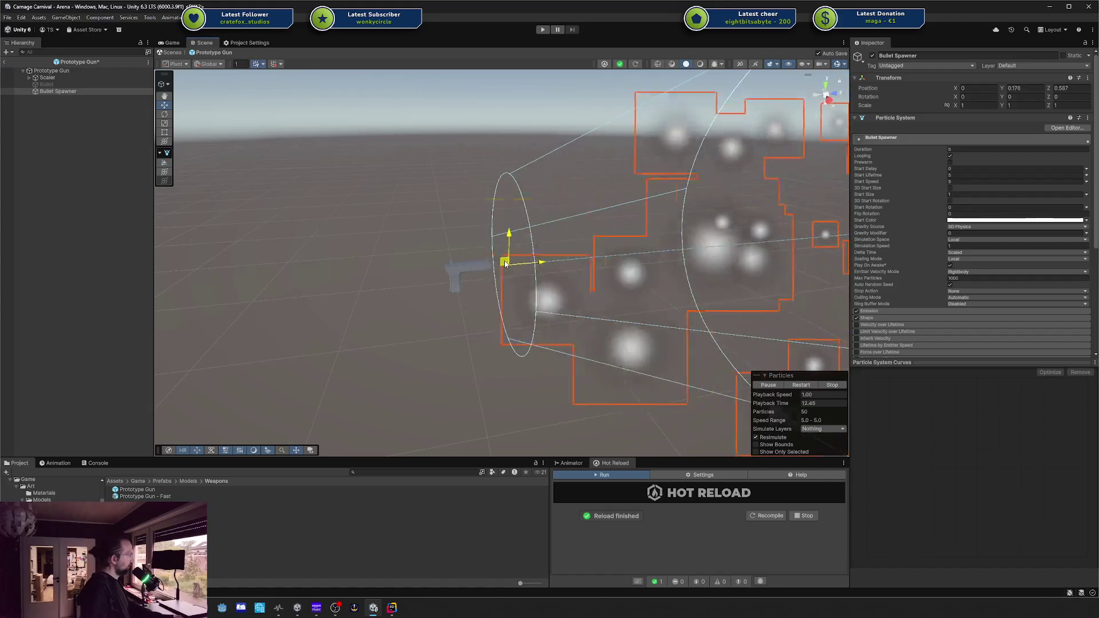
pyautogui.click(881, 316)
pyautogui.scroll(-3, 912, 304)
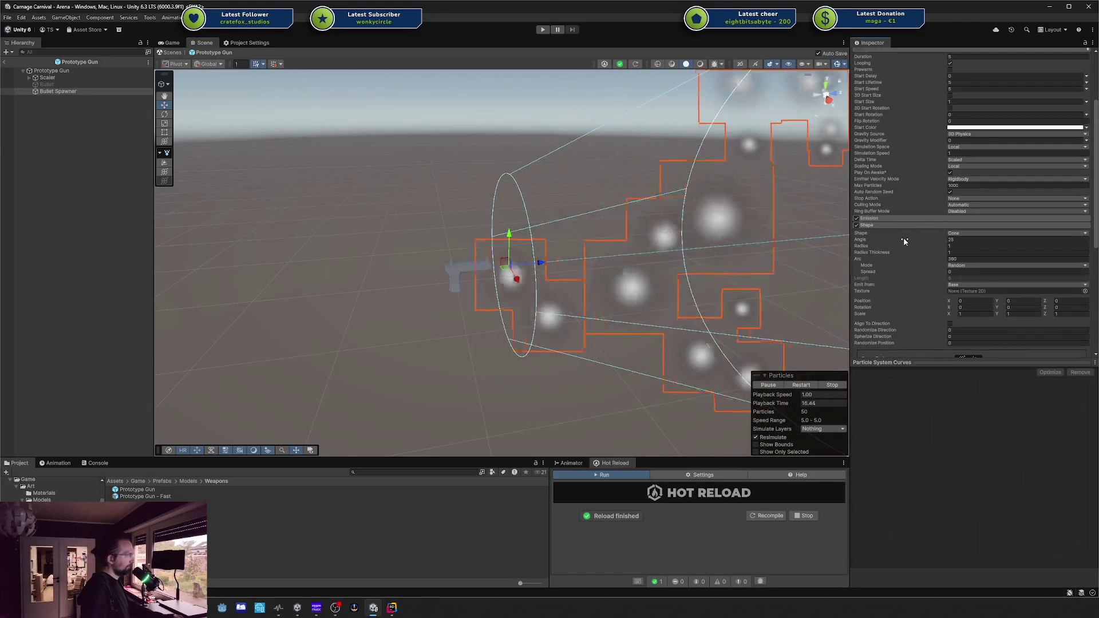
pyautogui.moveTo(908, 236); pyautogui.dragTo(870, 236)
pyautogui.write('0')
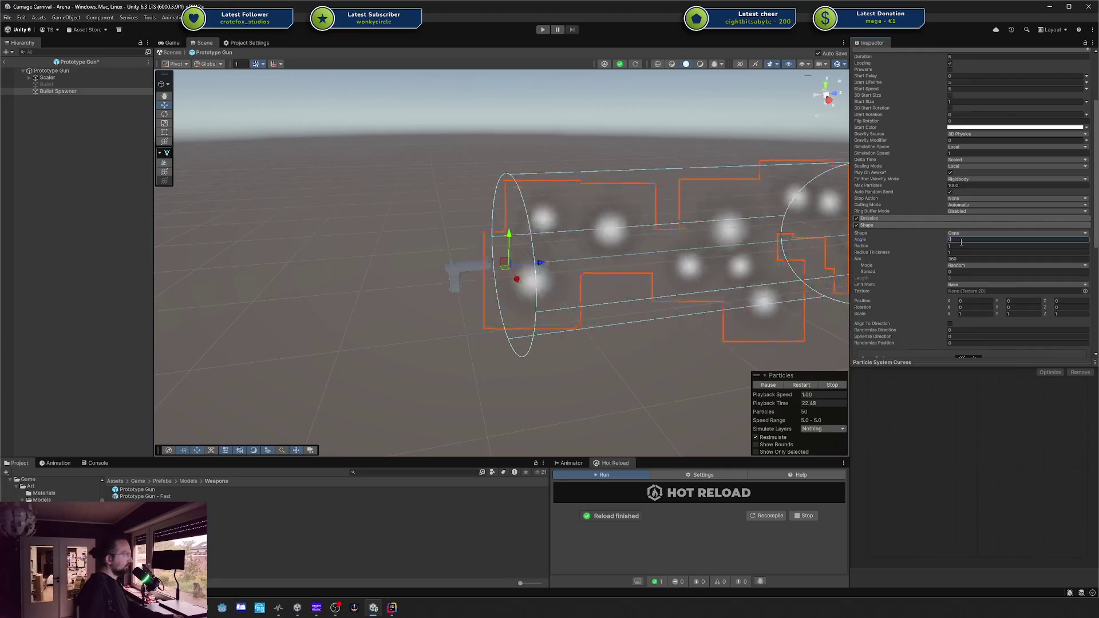
pyautogui.click(955, 246)
pyautogui.write('0')
pyautogui.press('Tab')
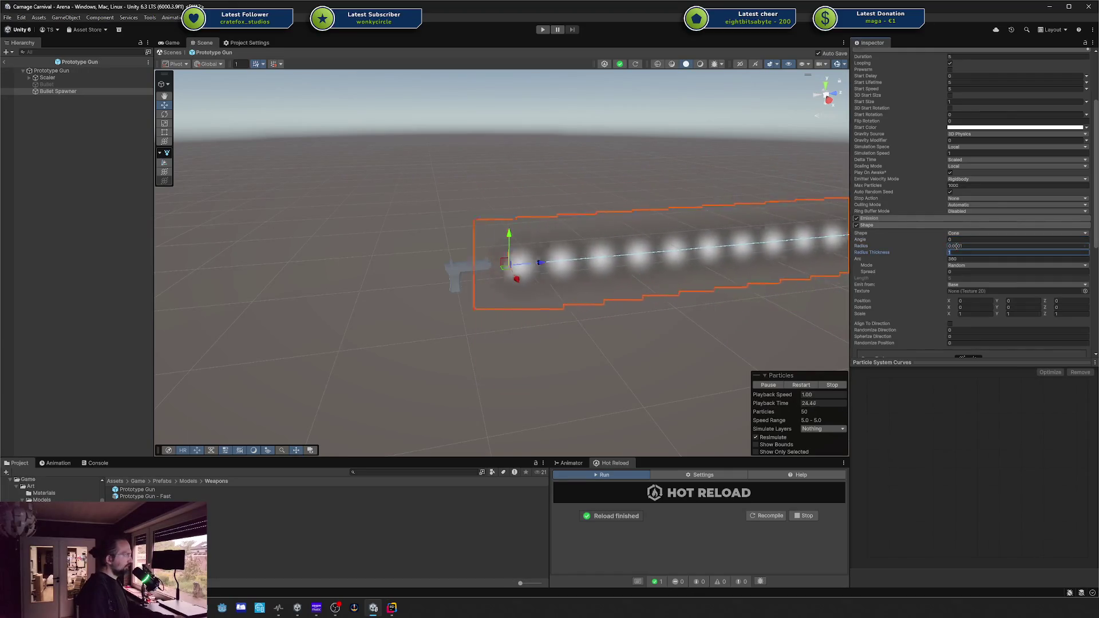
# Try wider emission radii, then set the Shape Radius to 0.0001
pyautogui.moveTo(633, 273)
pyautogui.mouseDown()
pyautogui.moveTo(496, 298)
pyautogui.moveTo(566, 270)
pyautogui.moveTo(607, 272)
pyautogui.mouseUp()
pyautogui.moveTo(905, 245); pyautogui.dragTo(910, 245)
pyautogui.moveTo(801, 234)
pyautogui.mouseDown()
pyautogui.moveTo(761, 231)
pyautogui.moveTo(938, 254)
pyautogui.mouseUp()
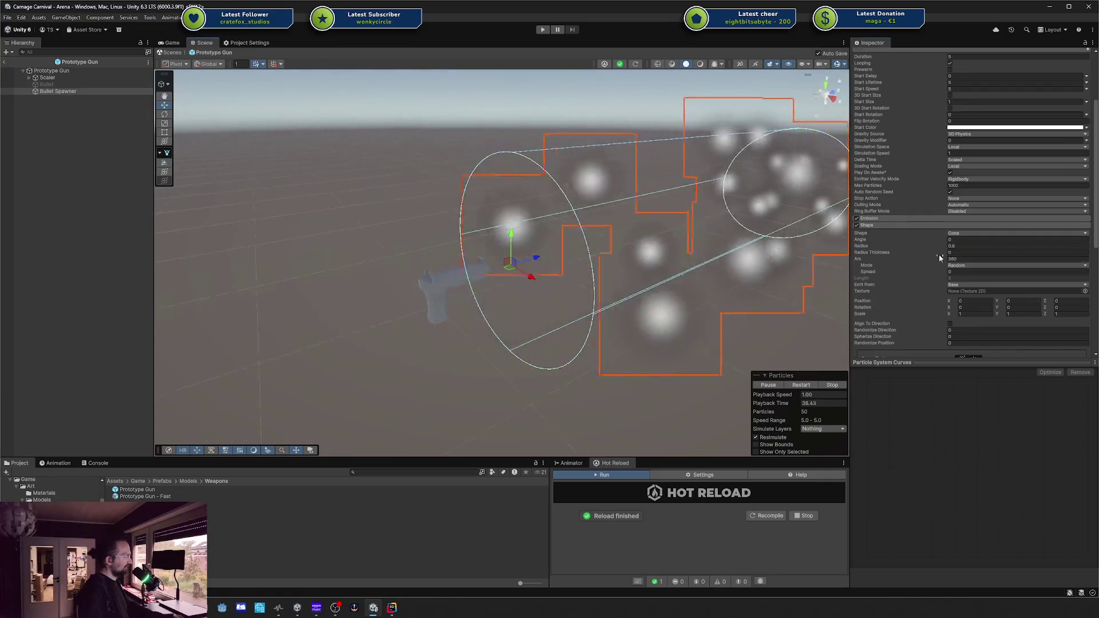
pyautogui.doubleClick(968, 248)
pyautogui.write('0.0001')
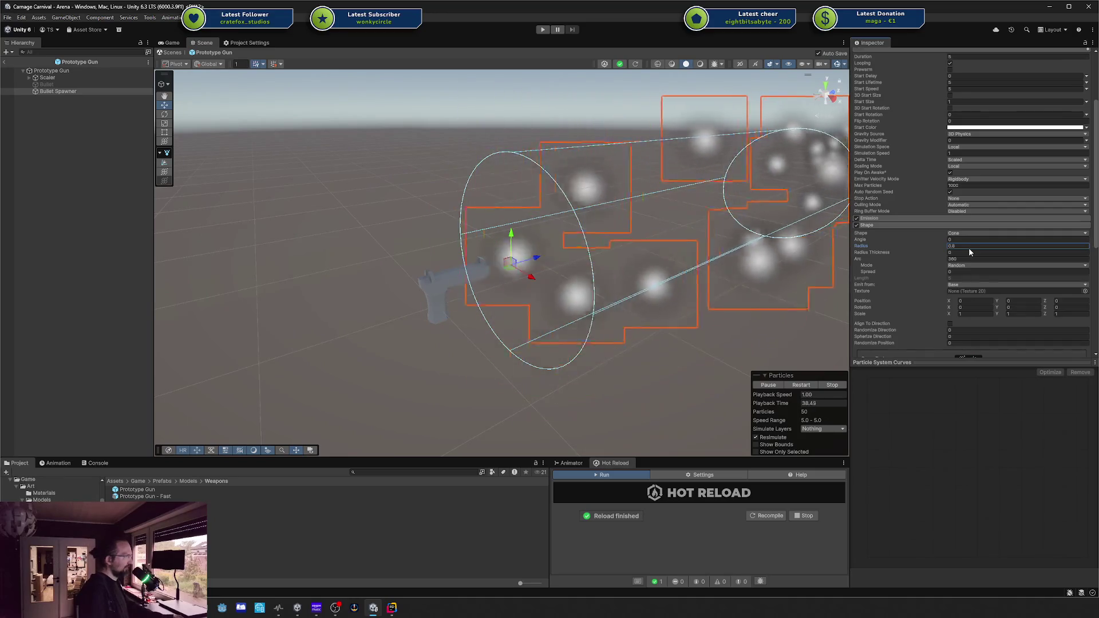
# Return the cone Angle to 0 so particles fly in one thin, straight line
pyautogui.moveTo(936, 235); pyautogui.dragTo(1070, 240)
pyautogui.moveTo(716, 229); pyautogui.dragTo(778, 230)
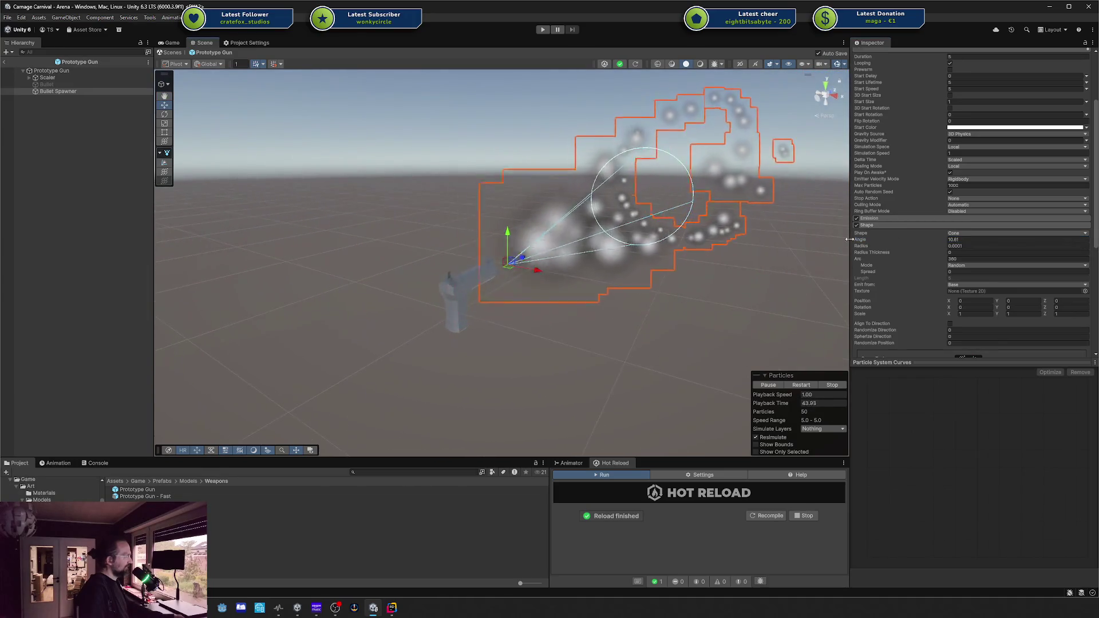
pyautogui.doubleClick(977, 240)
pyautogui.write('0')
pyautogui.press('Tab')
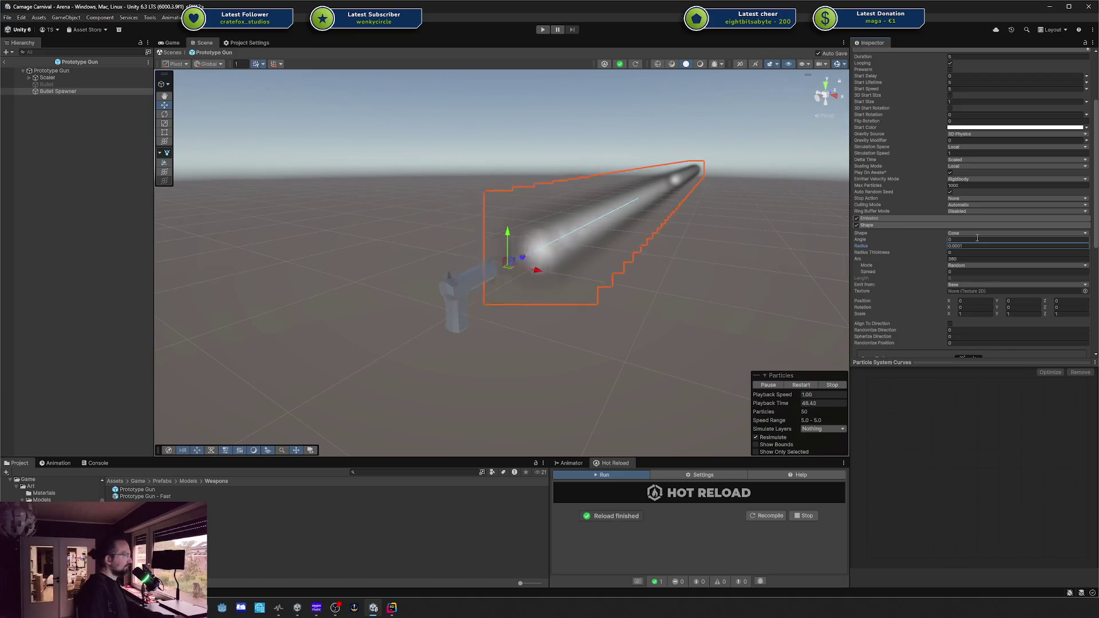
pyautogui.moveTo(744, 229); pyautogui.dragTo(629, 229)
pyautogui.scroll(3, 1039, 201)
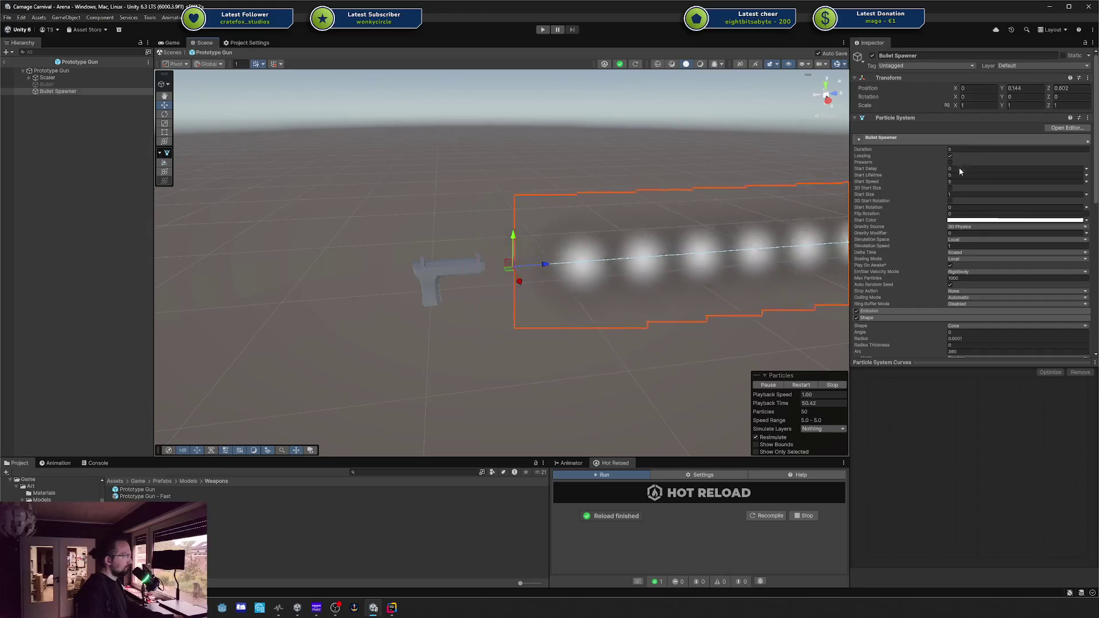
pyautogui.scroll(-5, 911, 231)
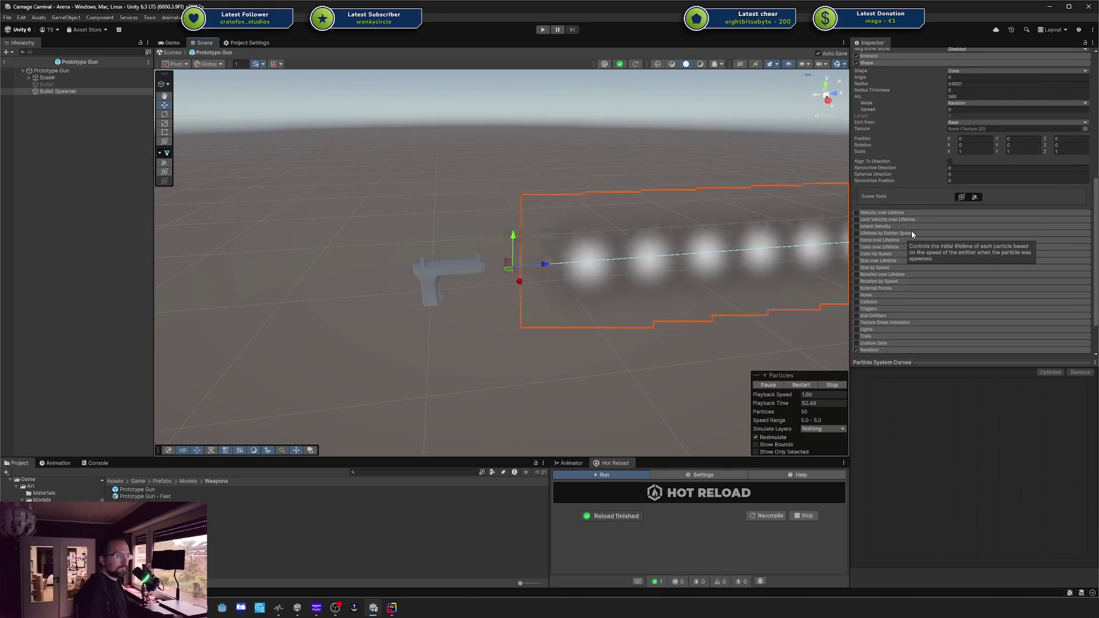
pyautogui.scroll(3, 911, 232)
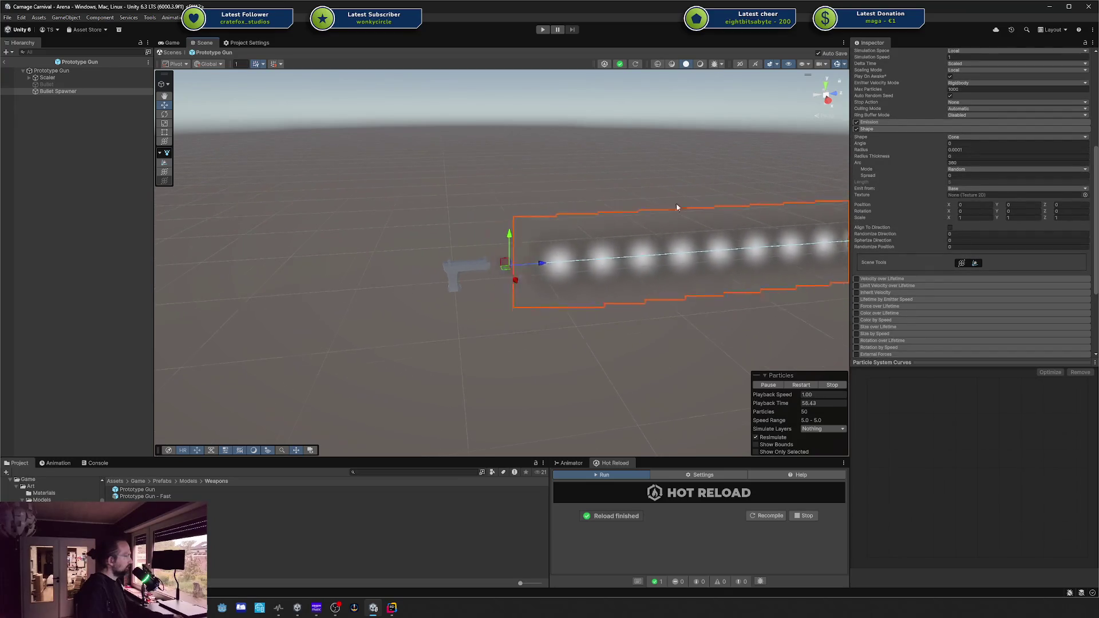
pyautogui.click(115, 128)
# Add a Cube and push it out in front of the muzzle, in the particle stream
pyautogui.rightClick(56, 125)
pyautogui.moveTo(102, 287)
pyautogui.click(229, 288)
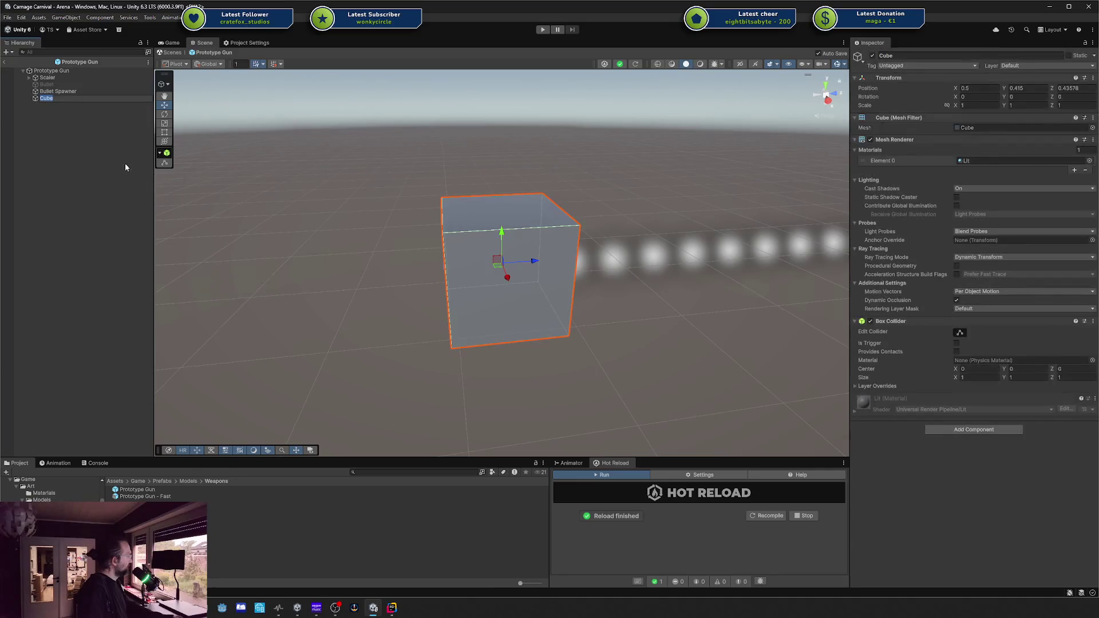
pyautogui.moveTo(533, 266); pyautogui.dragTo(755, 264)
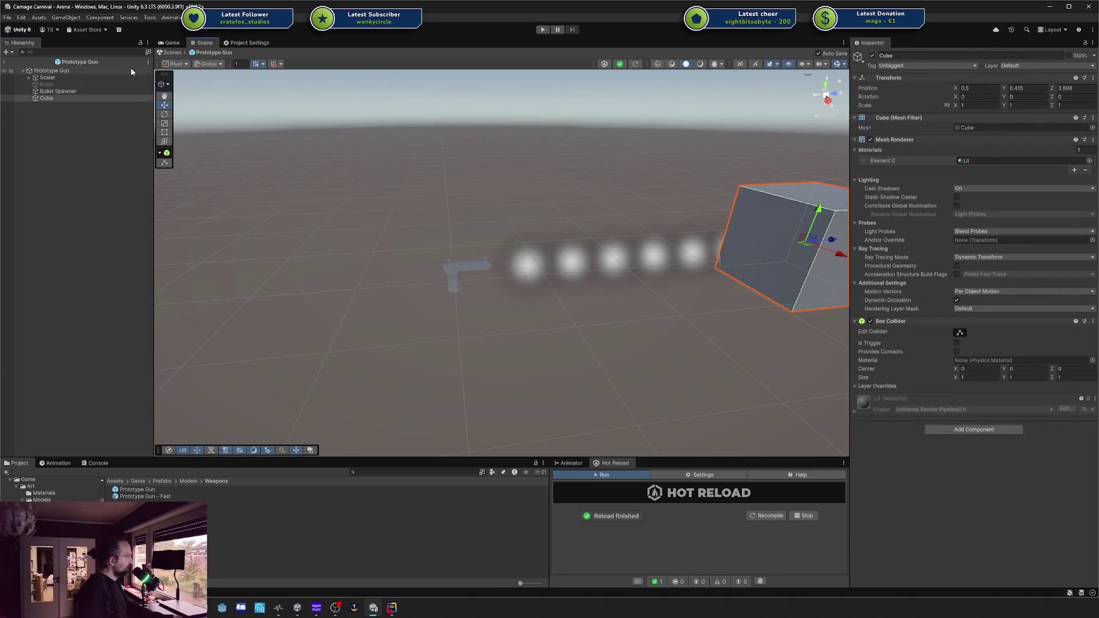
pyautogui.click(83, 92)
pyautogui.moveTo(591, 176); pyautogui.dragTo(817, 218)
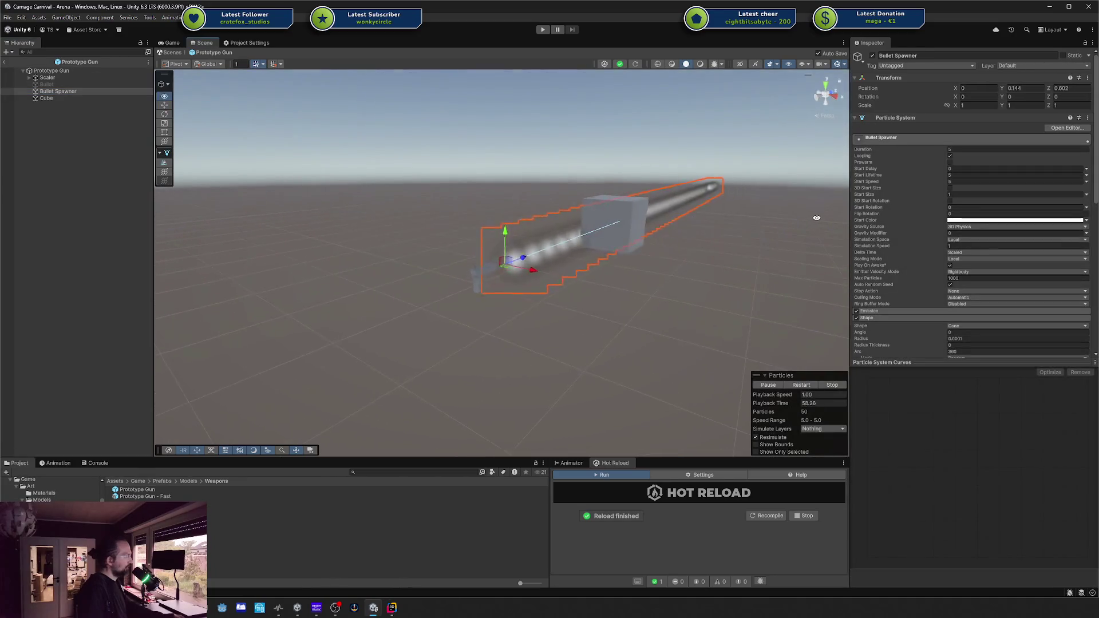
pyautogui.moveTo(638, 179)
pyautogui.mouseDown()
pyautogui.moveTo(675, 201)
pyautogui.moveTo(780, 331)
pyautogui.moveTo(862, 304)
pyautogui.mouseUp()
# Nudge the Cube slightly left along X to -0.087, then reselect Bullet Spawner
pyautogui.click(77, 99)
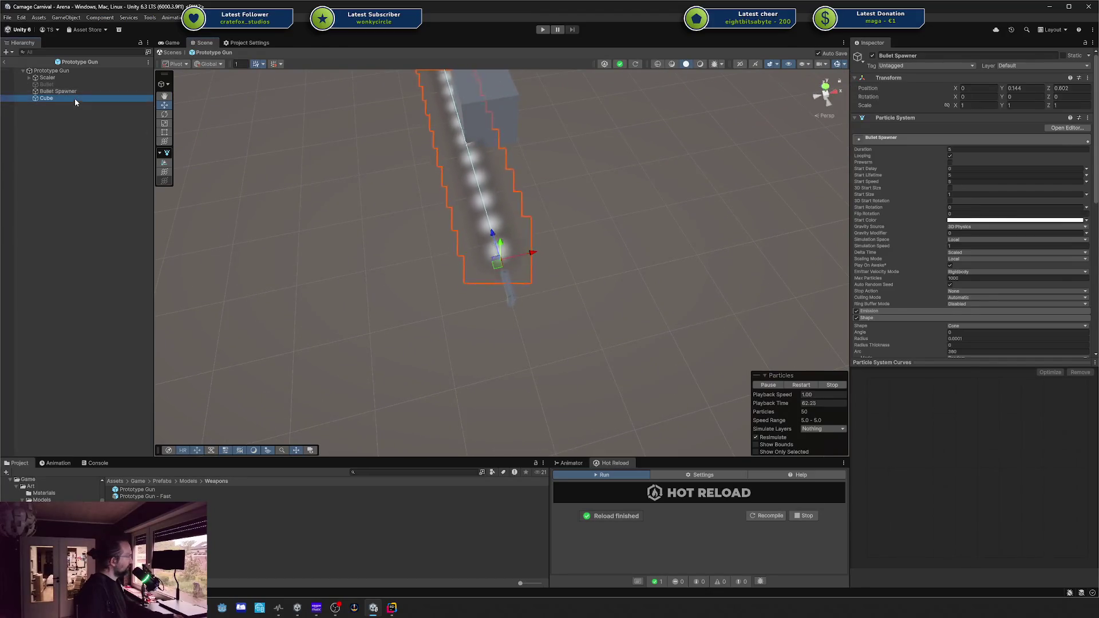
pyautogui.moveTo(507, 103); pyautogui.dragTo(474, 107)
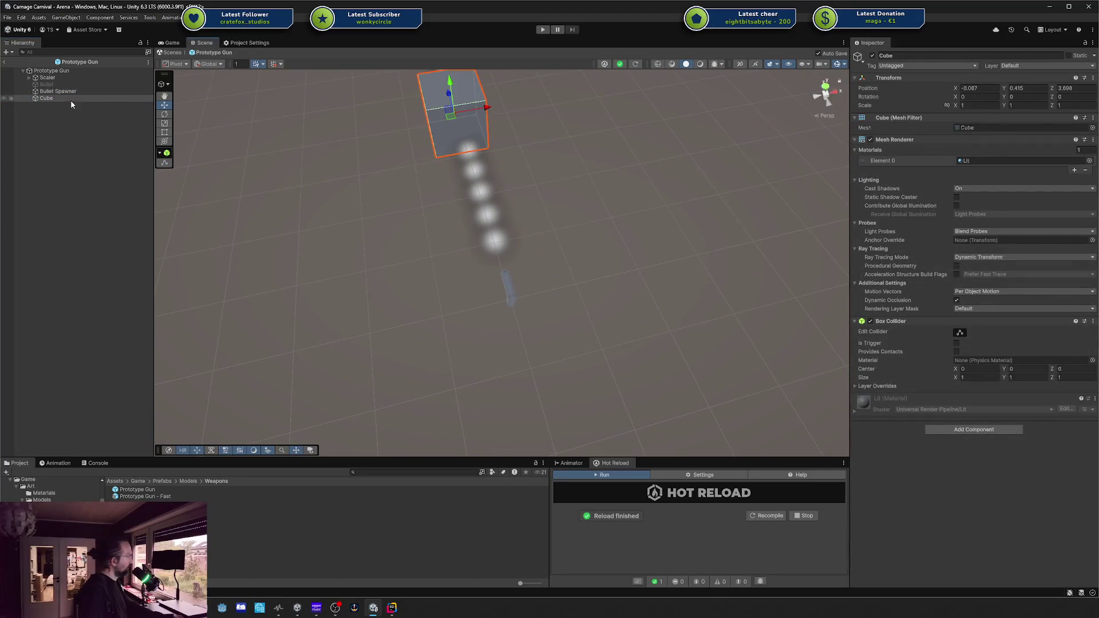
pyautogui.click(63, 92)
pyautogui.moveTo(355, 132); pyautogui.dragTo(413, 157)
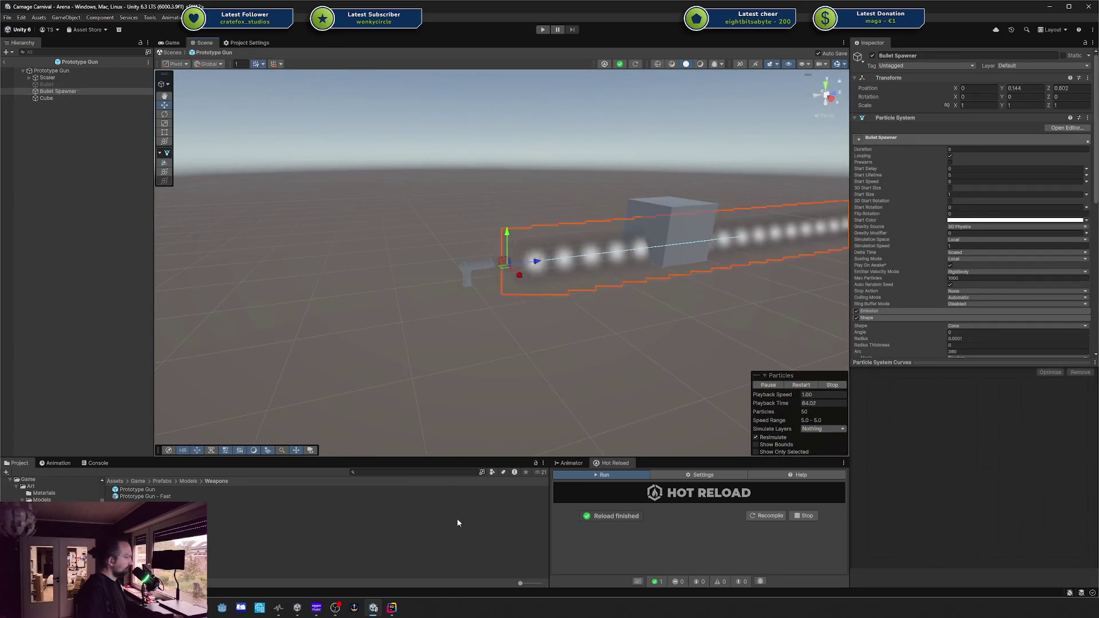
# Enable and expand Bullet Spawner's Collision module (type Planes), then review the Renderer module
pyautogui.scroll(-10, 961, 259)
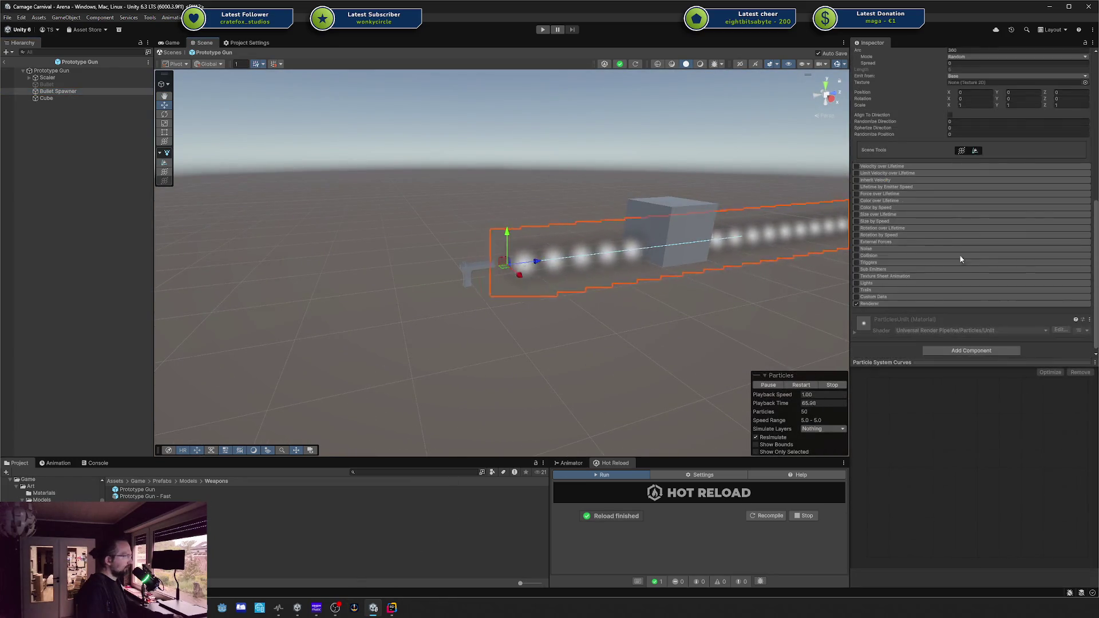
pyautogui.click(856, 255)
pyautogui.click(869, 256)
pyautogui.moveTo(322, 614)
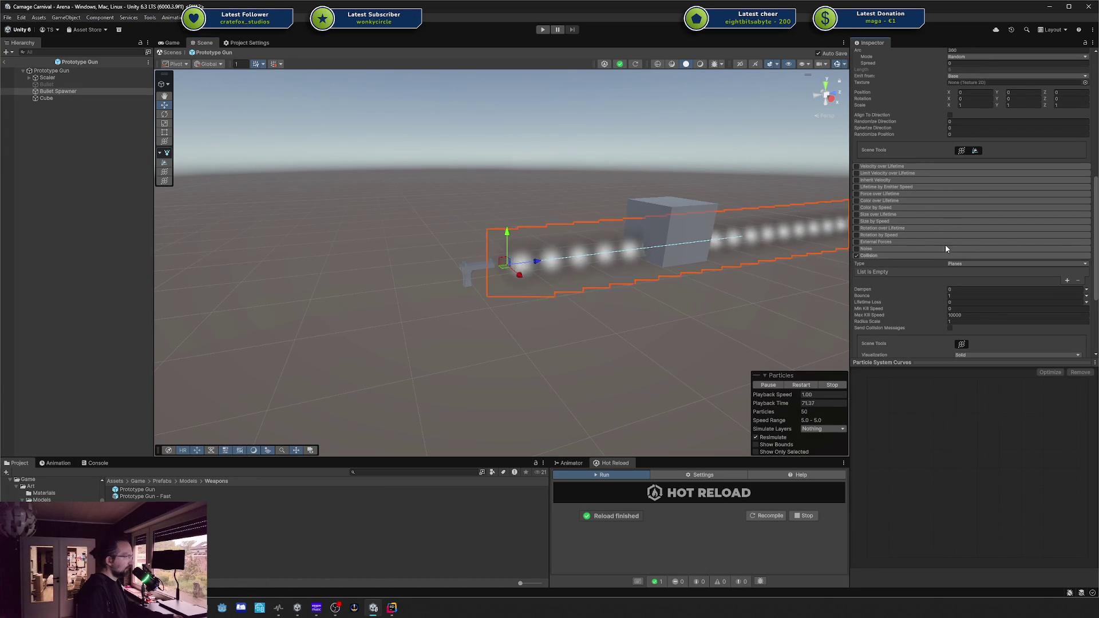
pyautogui.scroll(-4, 946, 248)
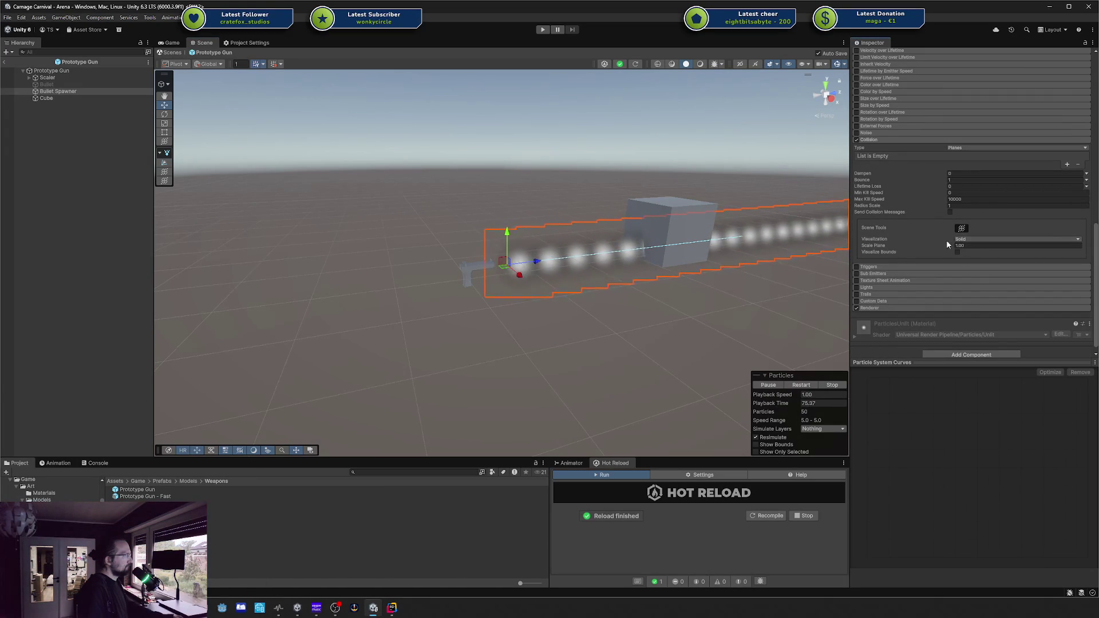
pyautogui.click(879, 308)
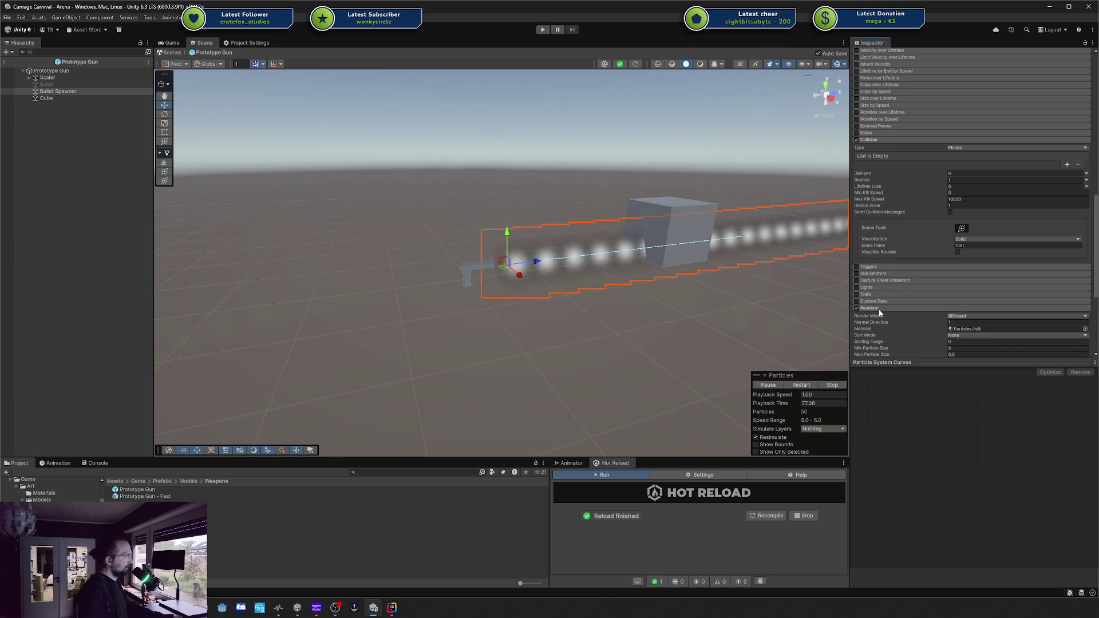
pyautogui.scroll(-5, 947, 306)
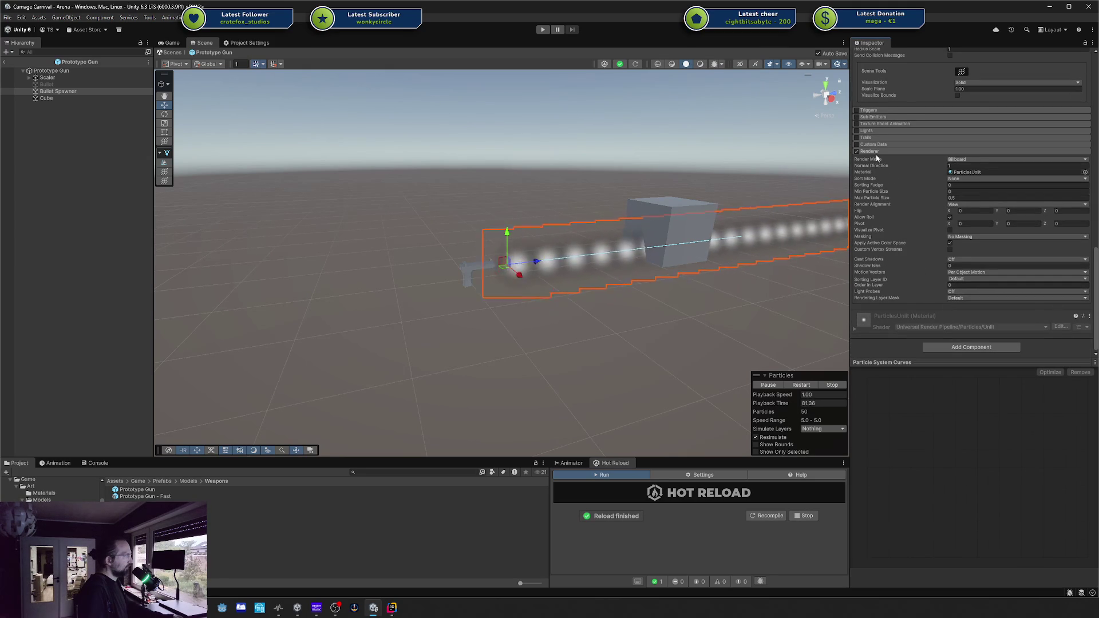
pyautogui.scroll(15, 896, 224)
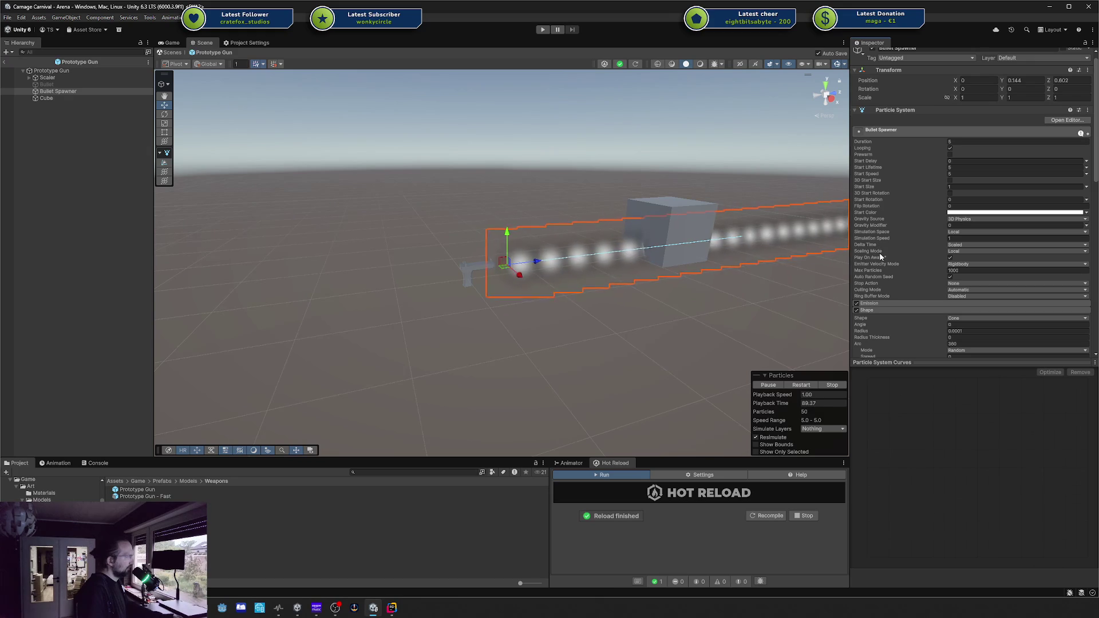
# Compare World and Local Simulation Space by moving the emitter, then settle on World
pyautogui.click(958, 233)
pyautogui.click(969, 252)
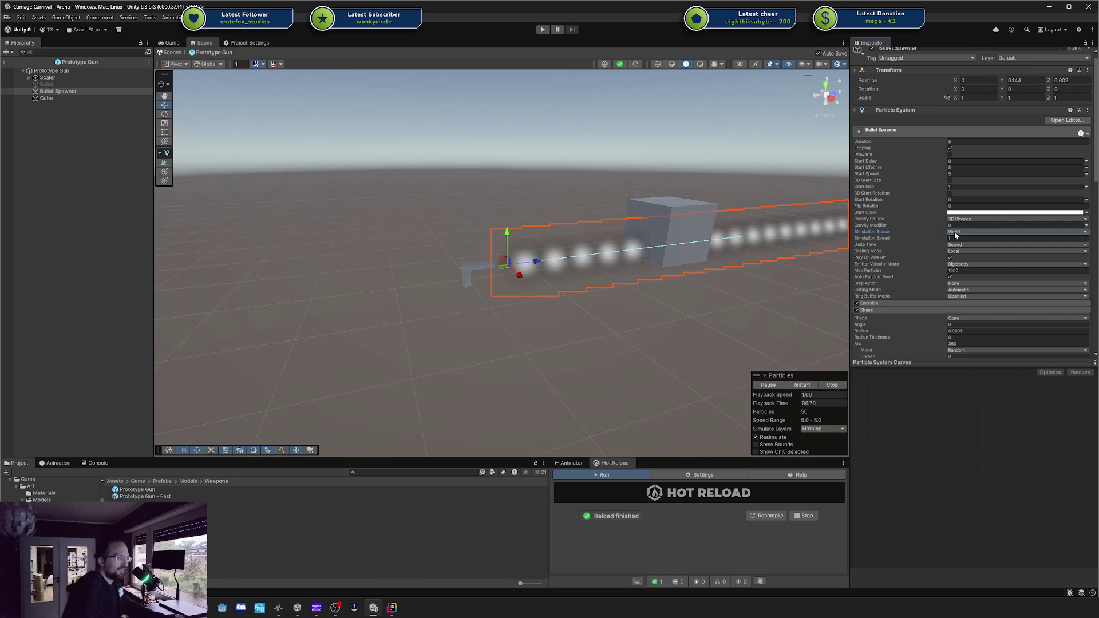
pyautogui.moveTo(516, 269)
pyautogui.mouseDown()
pyautogui.moveTo(437, 201)
pyautogui.moveTo(634, 381)
pyautogui.moveTo(460, 201)
pyautogui.moveTo(613, 350)
pyautogui.moveTo(460, 237)
pyautogui.moveTo(441, 197)
pyautogui.moveTo(528, 282)
pyautogui.mouseUp()
pyautogui.click(960, 232)
pyautogui.click(964, 242)
pyautogui.moveTo(519, 273)
pyautogui.mouseDown()
pyautogui.moveTo(581, 331)
pyautogui.moveTo(458, 235)
pyautogui.moveTo(472, 226)
pyautogui.moveTo(582, 331)
pyautogui.moveTo(437, 200)
pyautogui.moveTo(510, 264)
pyautogui.mouseUp()
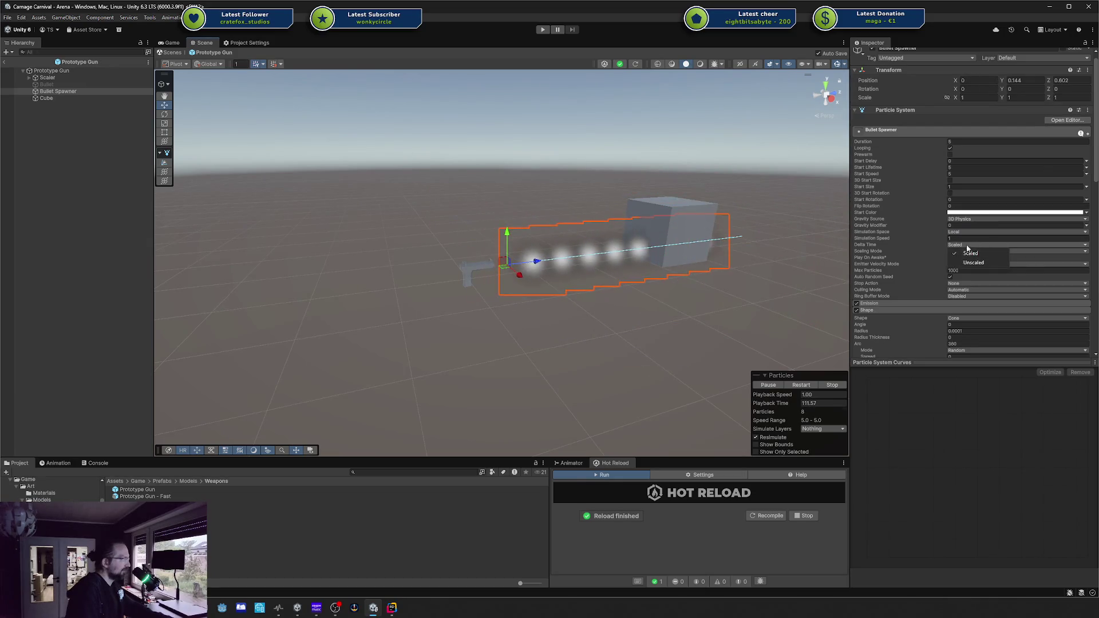
pyautogui.click(963, 232)
pyautogui.click(967, 250)
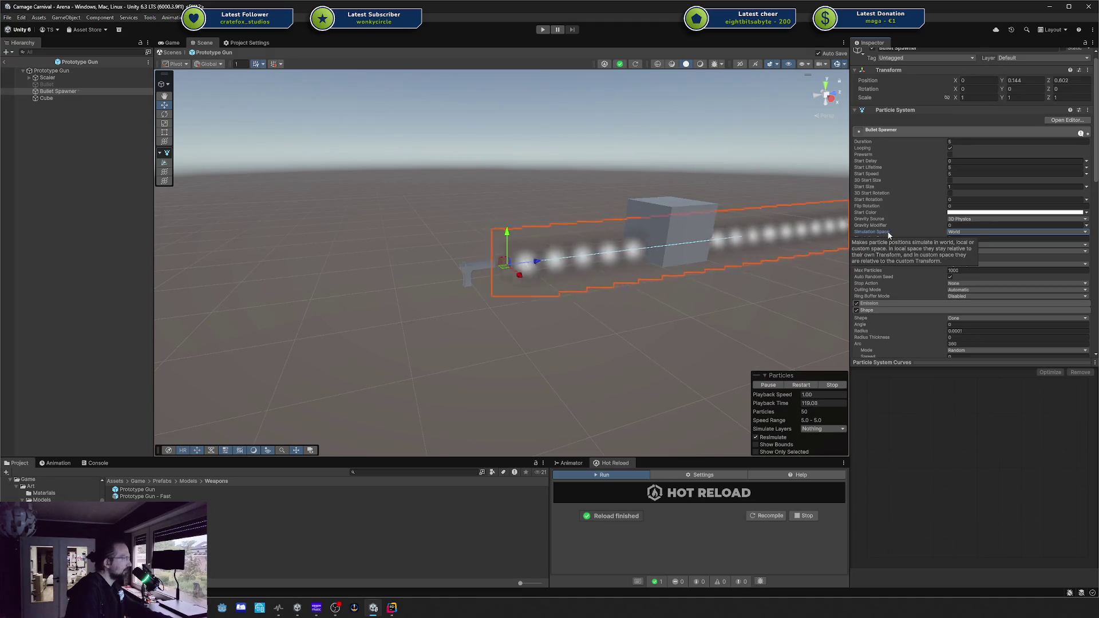
# Turn on Send Collision Messages in the Collision module
pyautogui.scroll(-5, 891, 260)
pyautogui.scroll(-7, 889, 257)
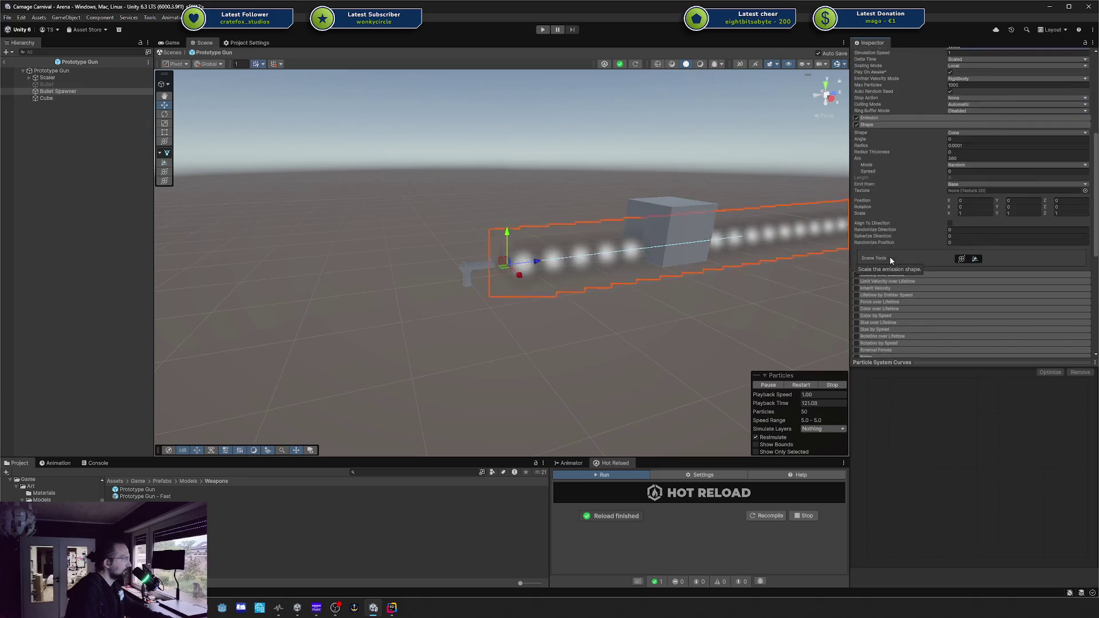
pyautogui.scroll(-1, 886, 248)
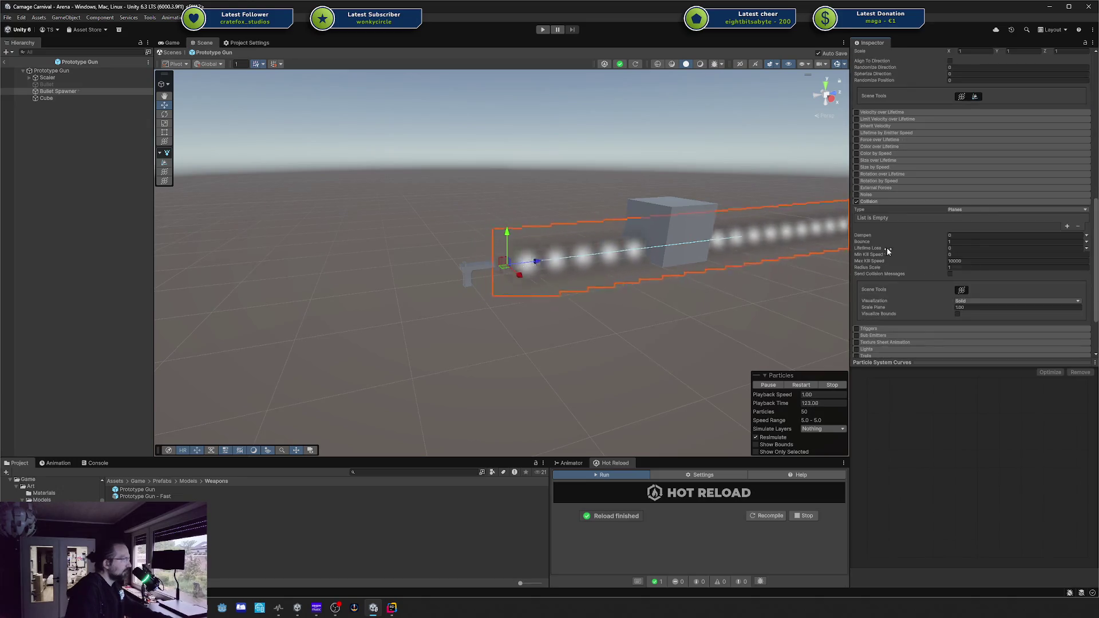
pyautogui.click(949, 274)
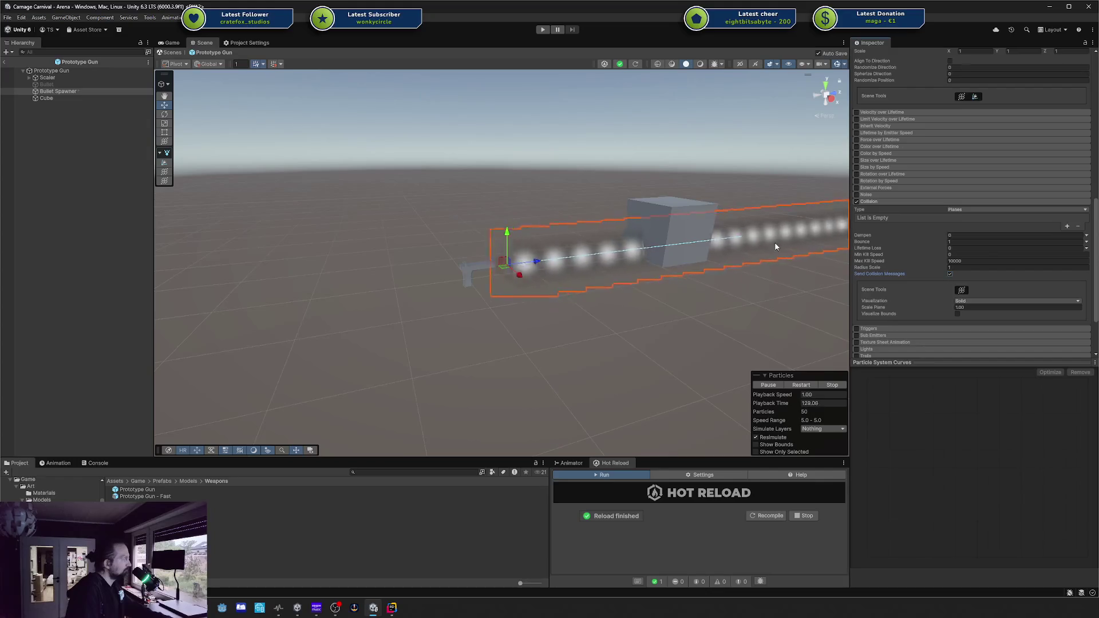
pyautogui.click(690, 211)
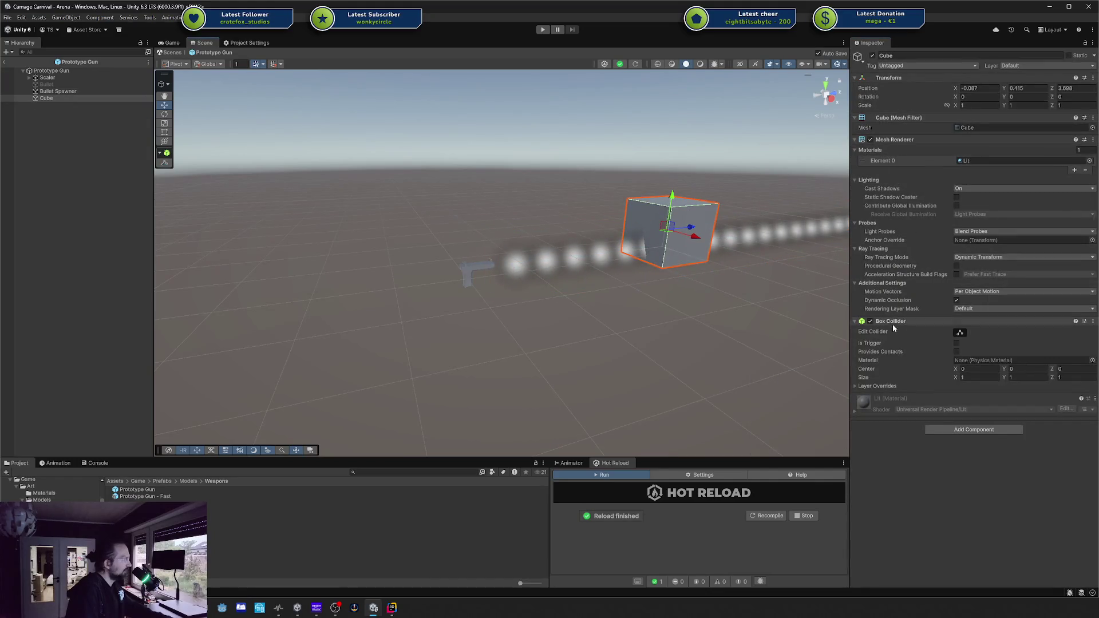
pyautogui.click(81, 93)
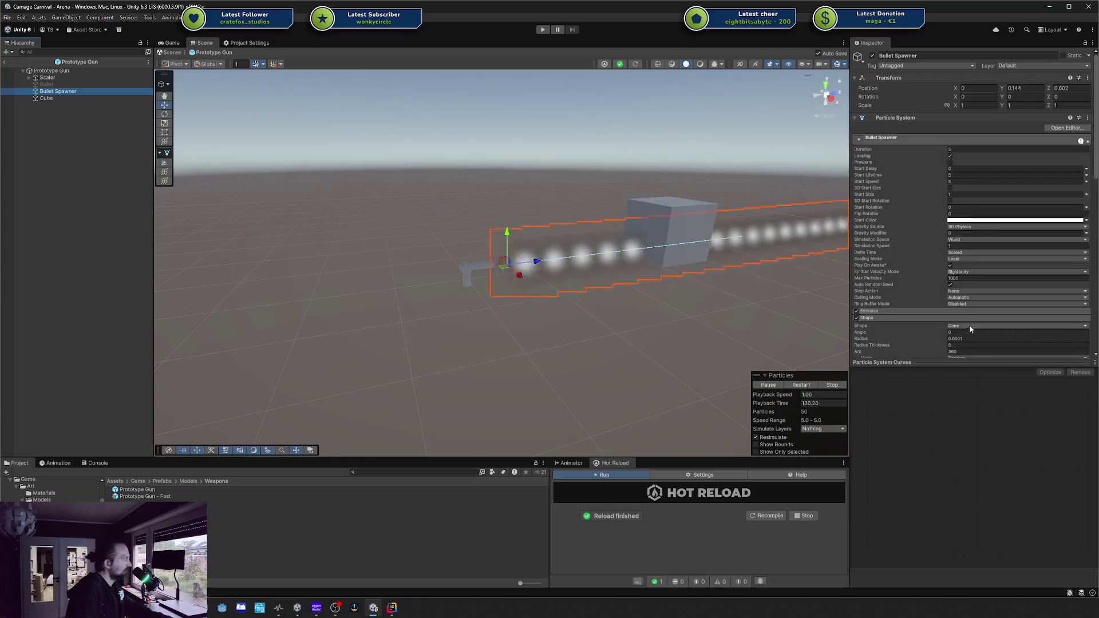
pyautogui.scroll(-6, 910, 234)
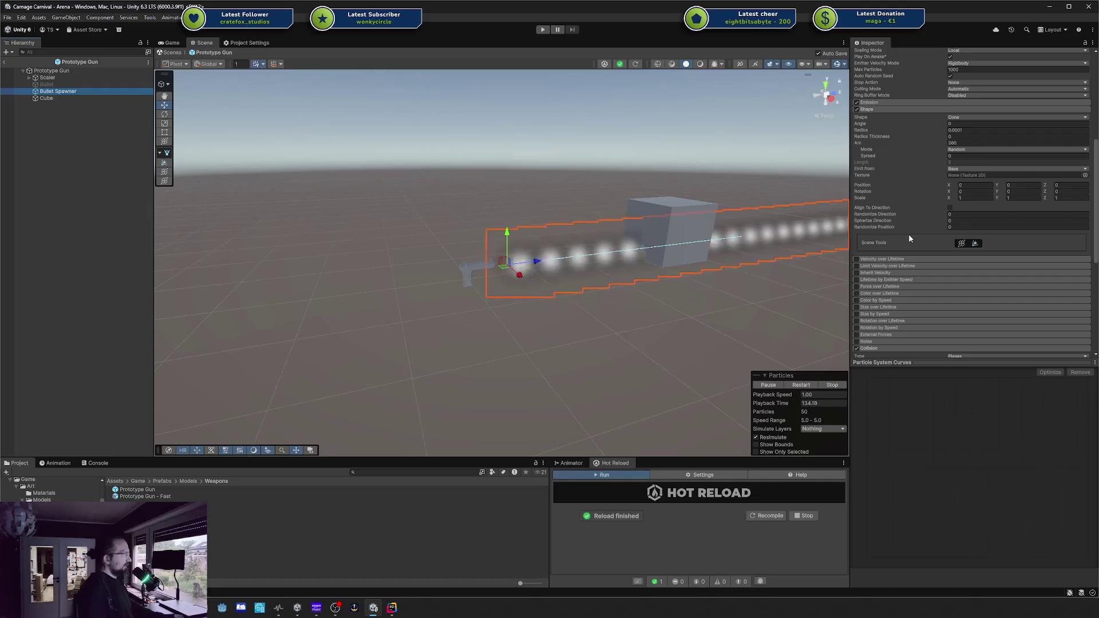
pyautogui.scroll(-5, 909, 233)
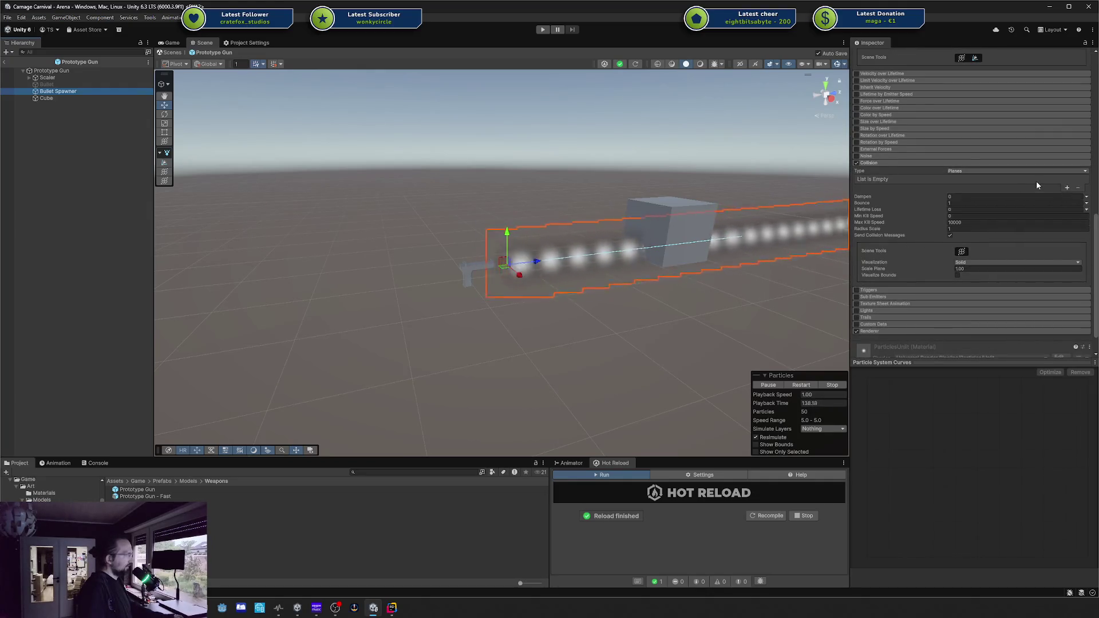
pyautogui.click(1020, 172)
# Set Collision Type to World and check Send Collision Messages
pyautogui.click(991, 187)
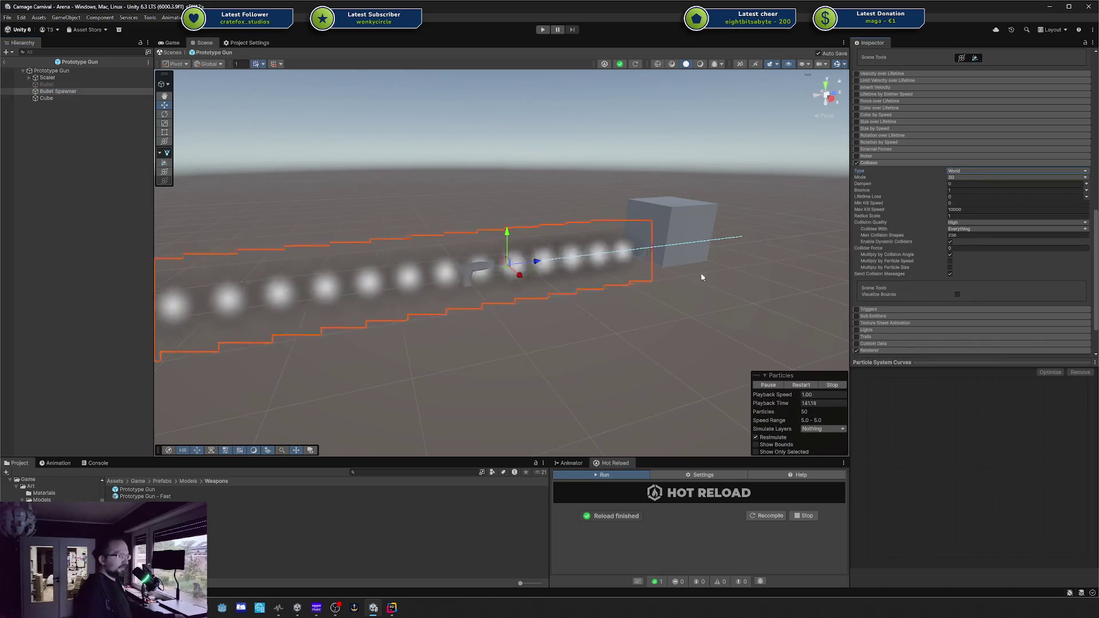
pyautogui.click(951, 273)
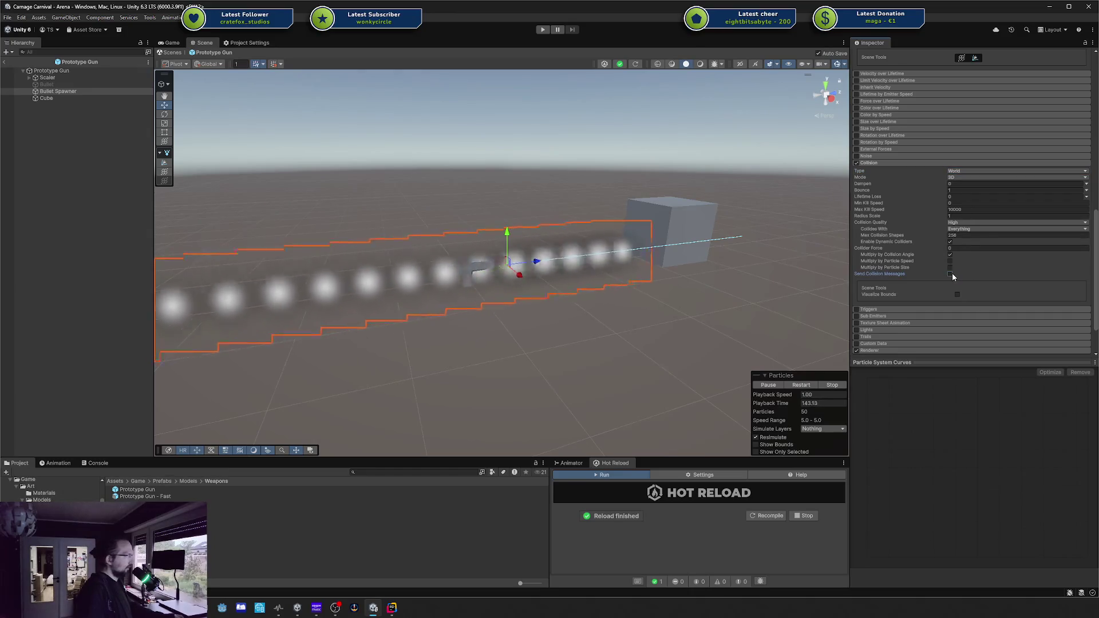
pyautogui.moveTo(741, 285)
pyautogui.mouseDown()
pyautogui.moveTo(675, 288)
pyautogui.moveTo(699, 332)
pyautogui.mouseUp()
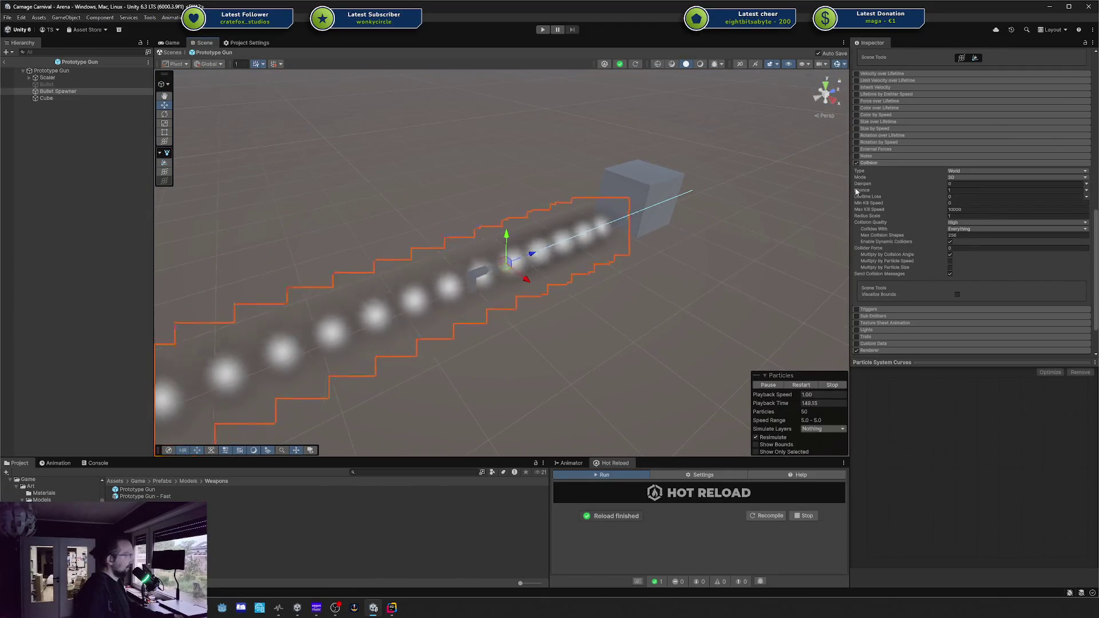
# Enter 100 for Lifetime Loss (clamped to 1), then test-move the emitter and undo it
pyautogui.click(953, 196)
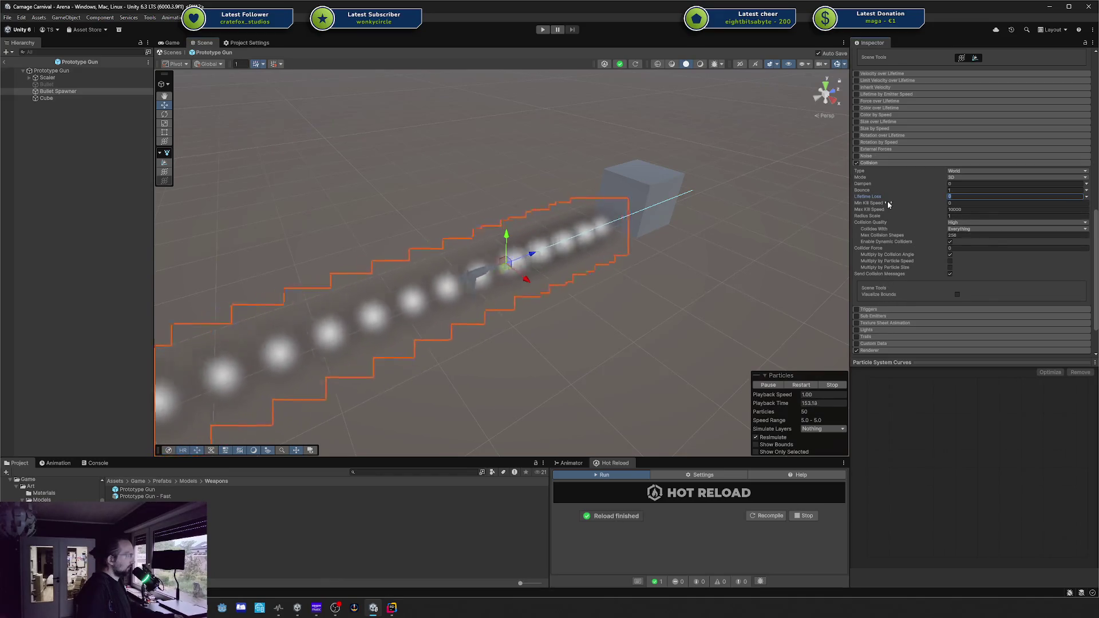
pyautogui.write('100')
pyautogui.press('Return')
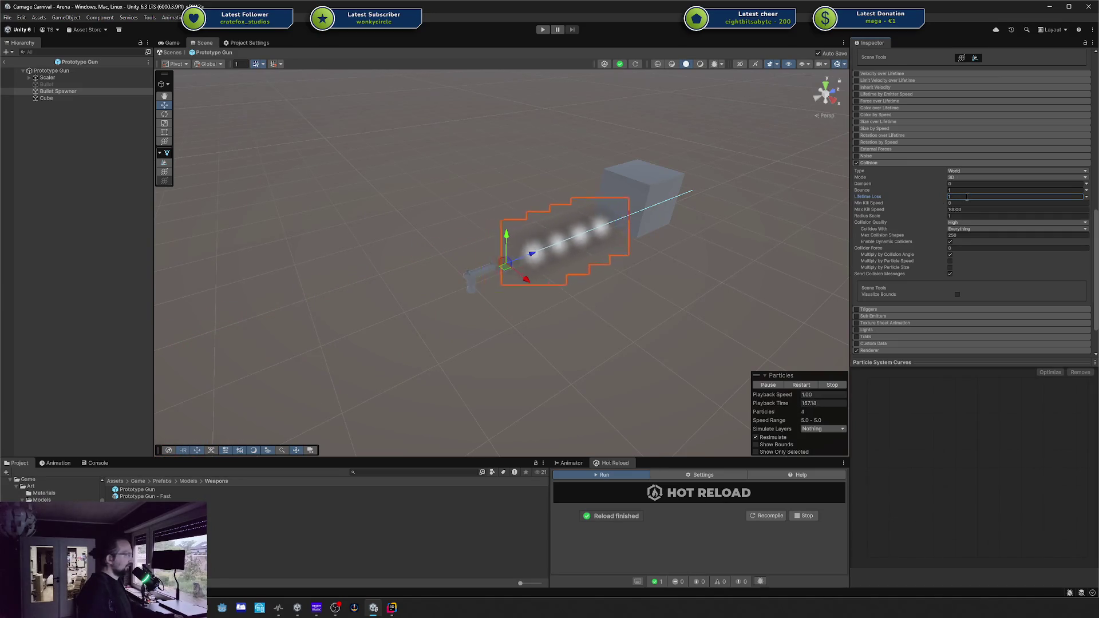
pyautogui.moveTo(658, 269)
pyautogui.mouseDown()
pyautogui.moveTo(643, 282)
pyautogui.moveTo(600, 267)
pyautogui.mouseUp()
pyautogui.moveTo(510, 277); pyautogui.dragTo(525, 325)
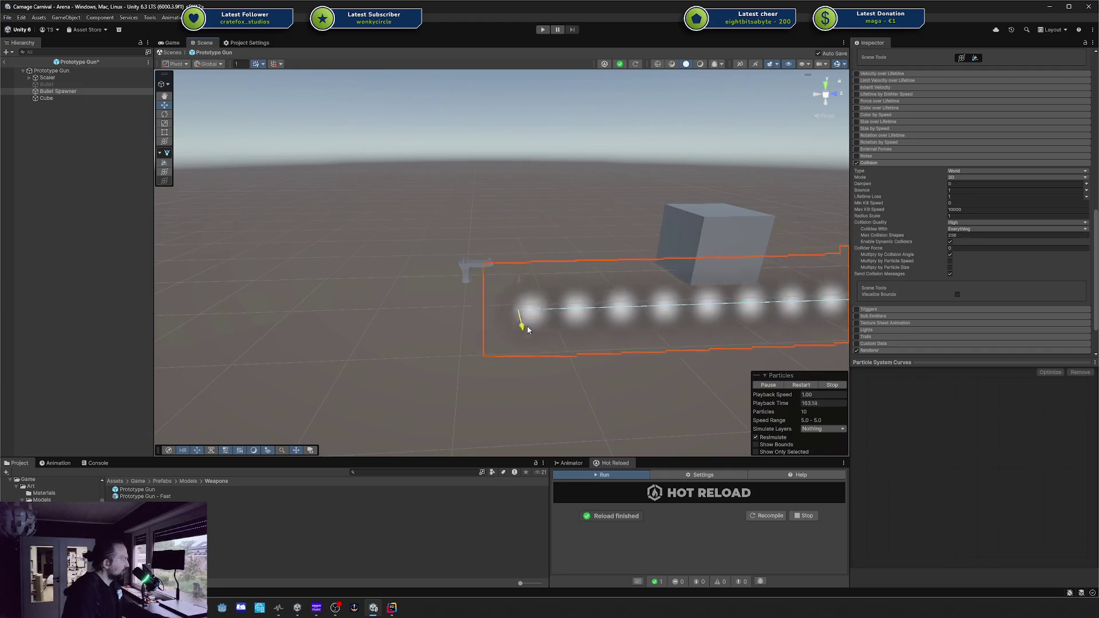
pyautogui.hotkey('ctrl', 'z')
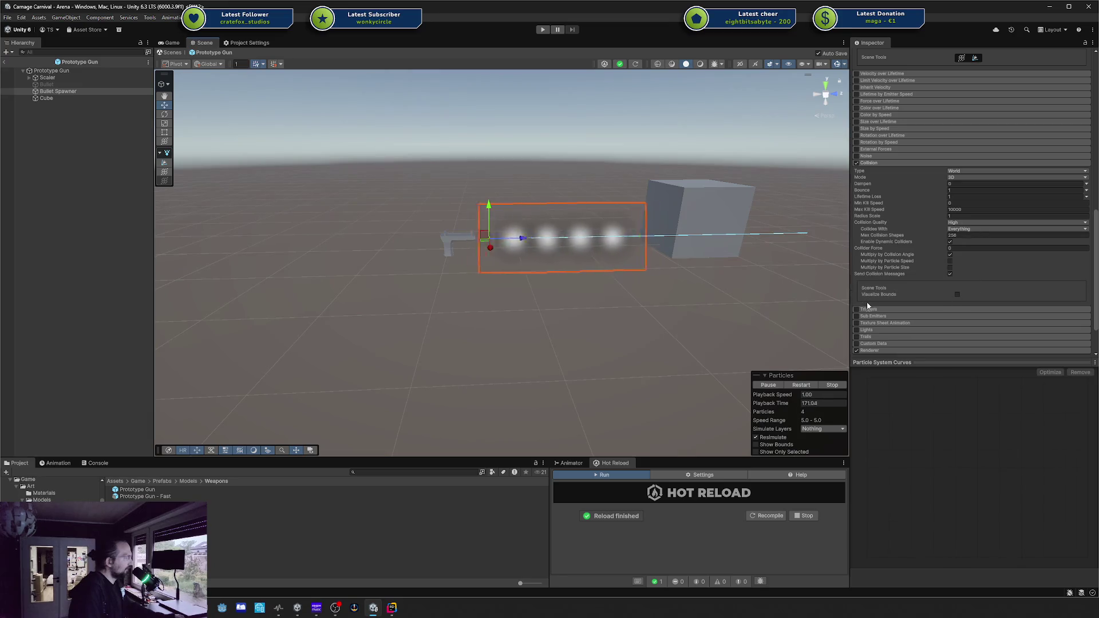
pyautogui.scroll(2, 893, 233)
# Enable the Sub Emitters module, switch its trigger from Birth to Death, and reselect Bullet Spawner
pyautogui.scroll(-3, 870, 267)
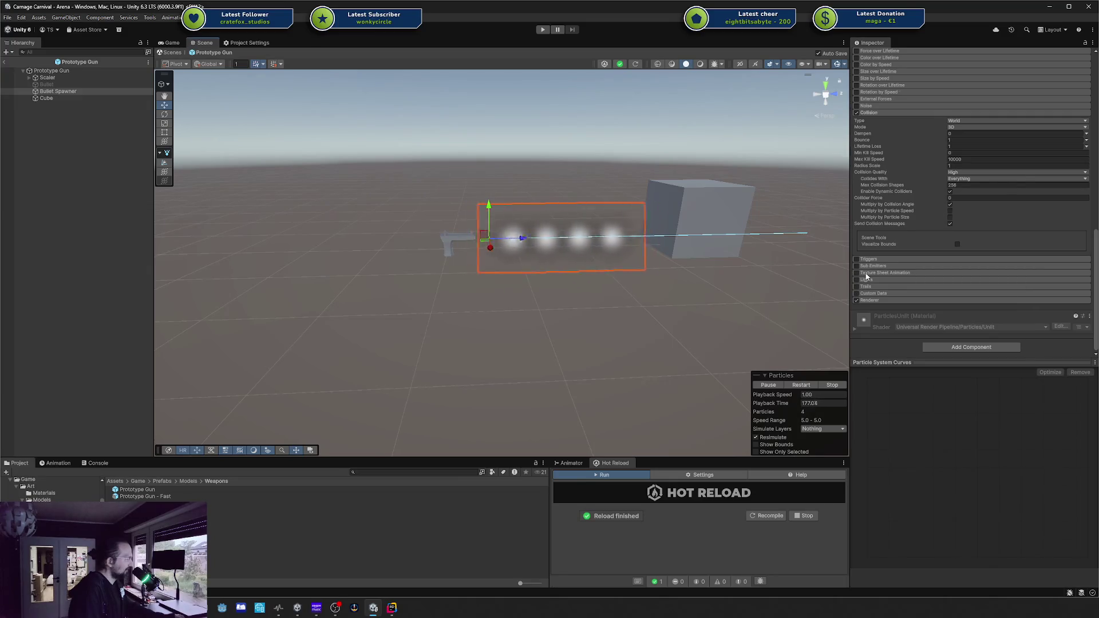
pyautogui.click(871, 266)
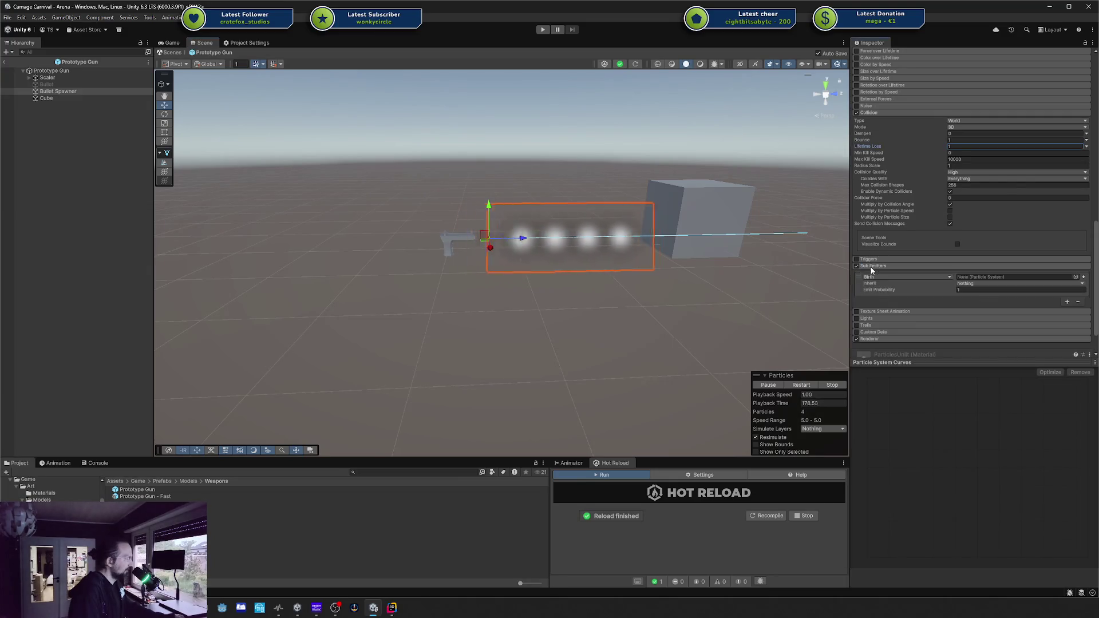
pyautogui.click(922, 278)
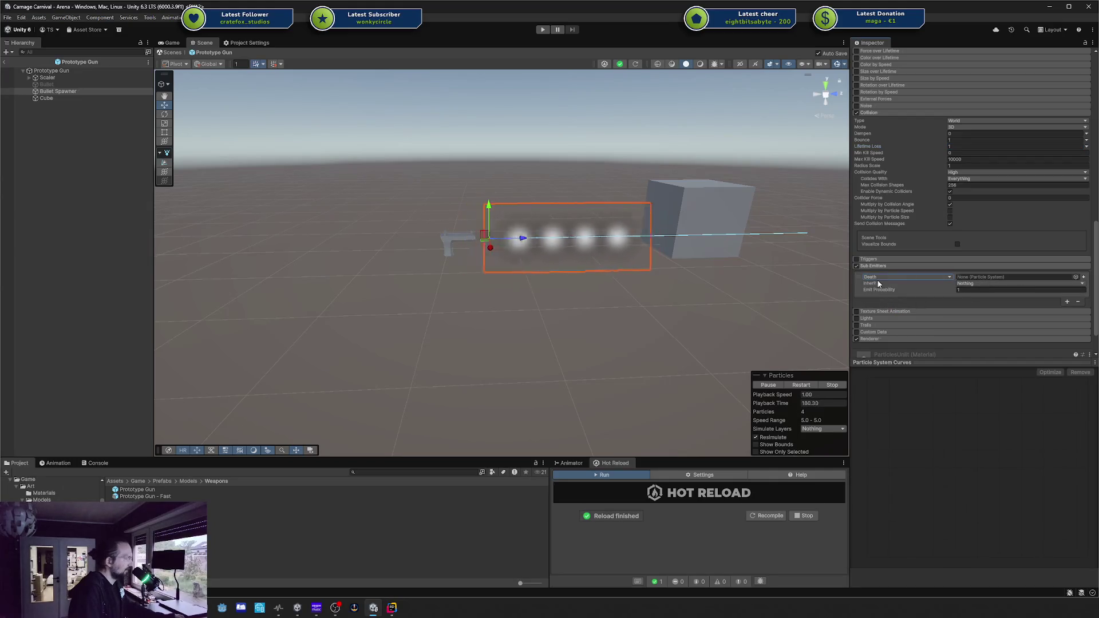
pyautogui.click(71, 93)
# Duplicate Bullet Spawner, move the copy forward along Z, and disable its Emission
pyautogui.hotkey('ctrl', 'd')
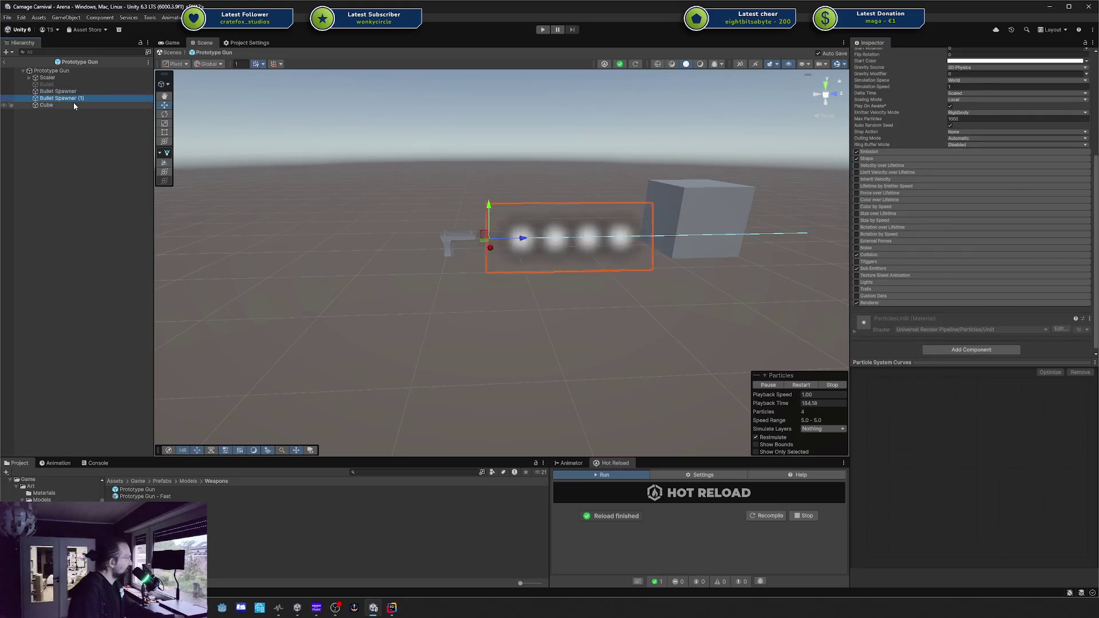
pyautogui.moveTo(523, 237); pyautogui.dragTo(588, 244)
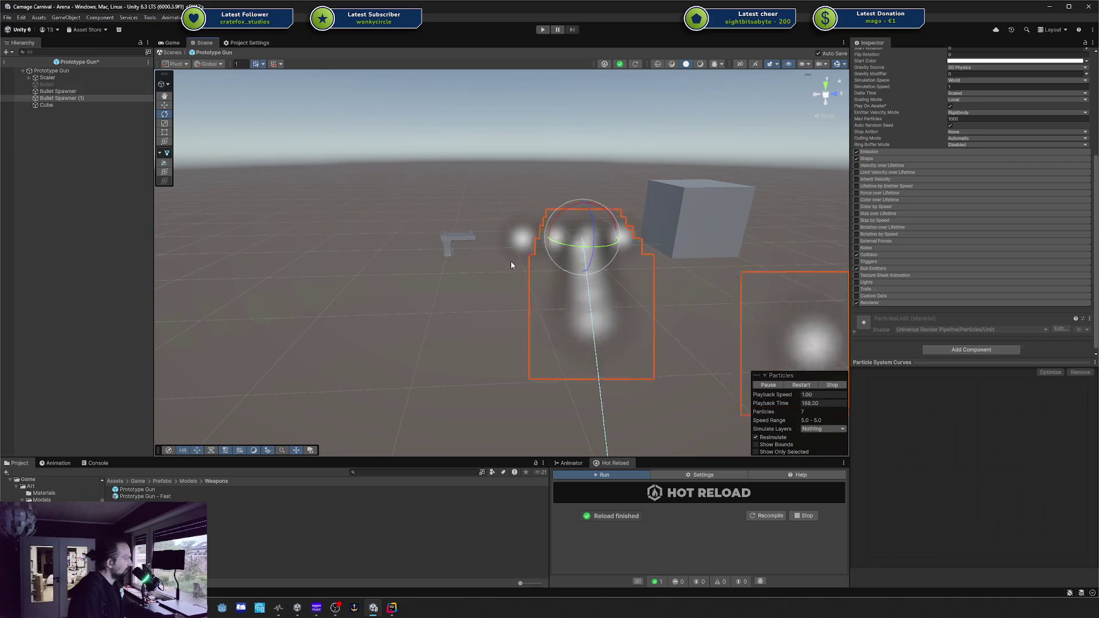
pyautogui.moveTo(606, 246); pyautogui.dragTo(710, 236)
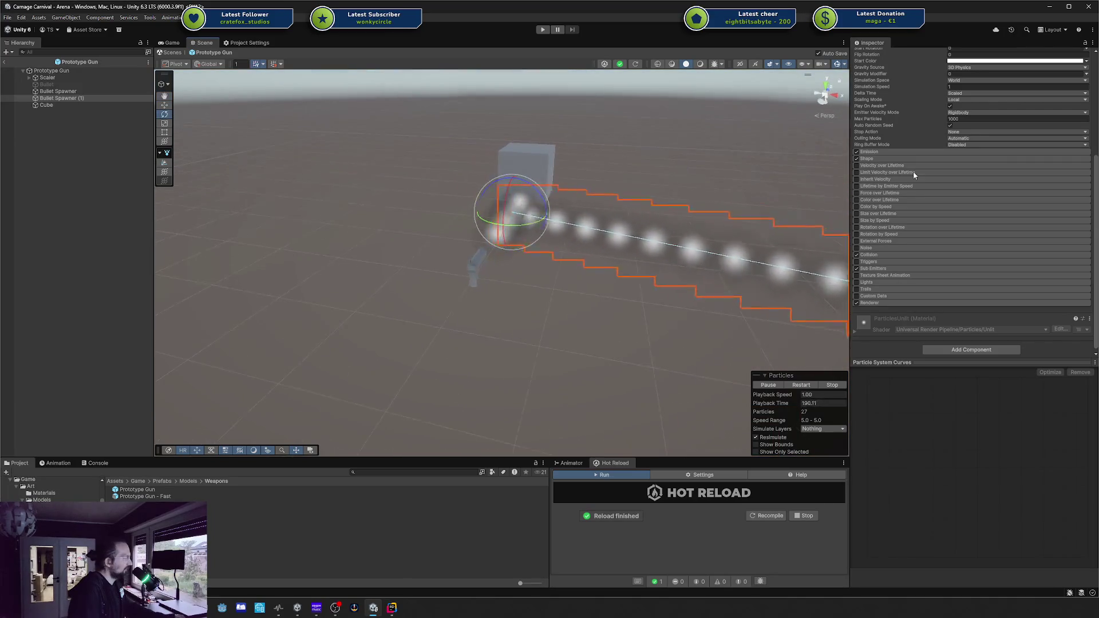
pyautogui.scroll(5, 913, 171)
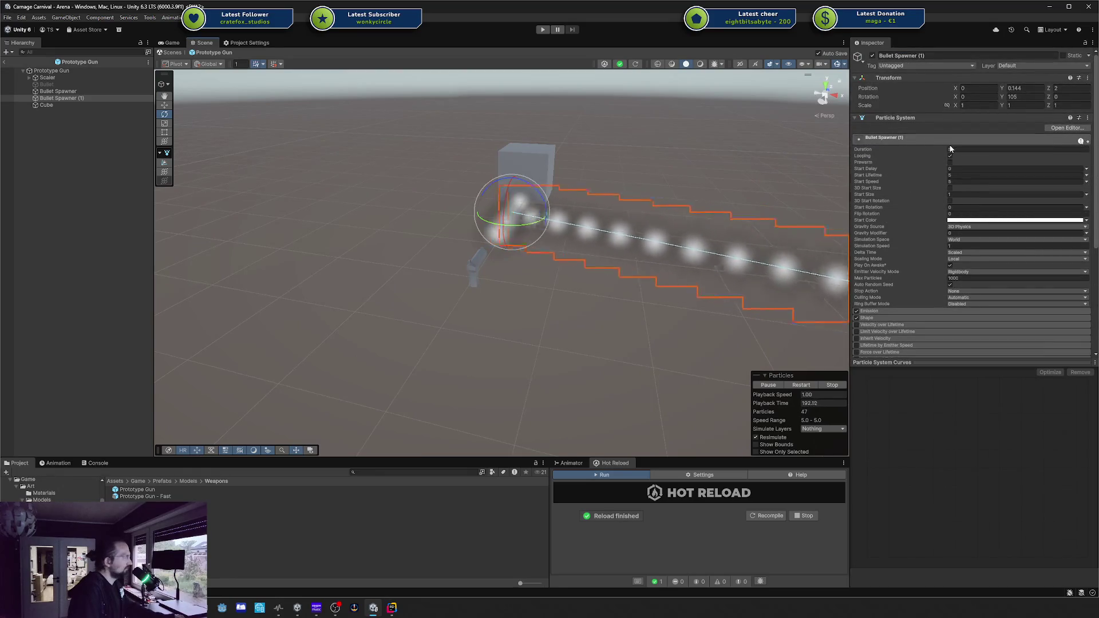
pyautogui.click(857, 311)
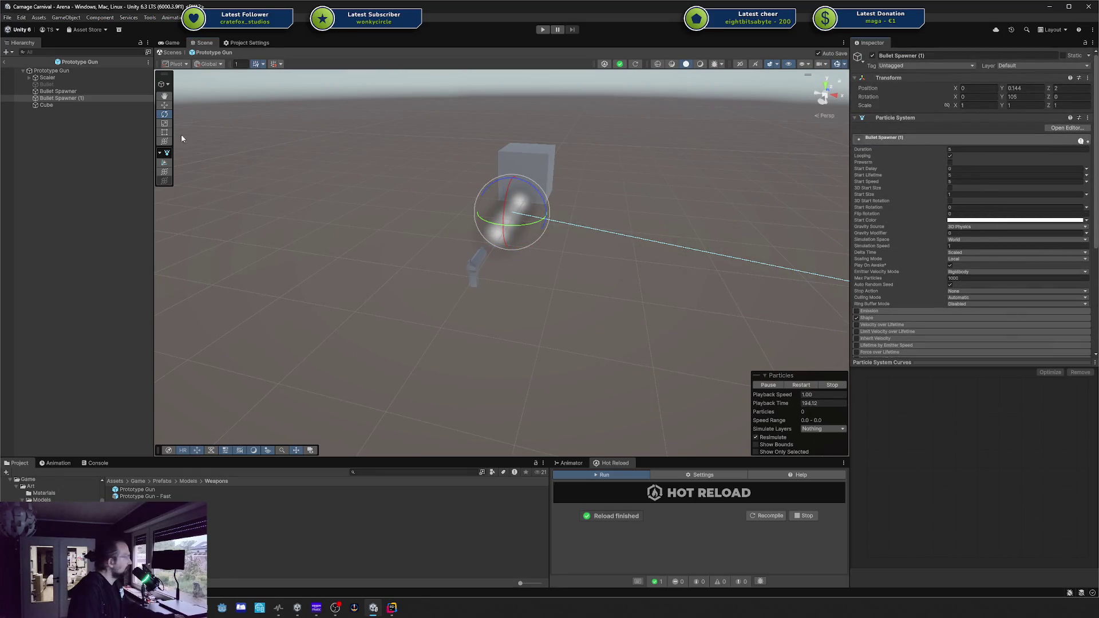
# Assign Bullet Spawner (1) as the original's Death sub-emitter and accept reparenting it
pyautogui.click(91, 92)
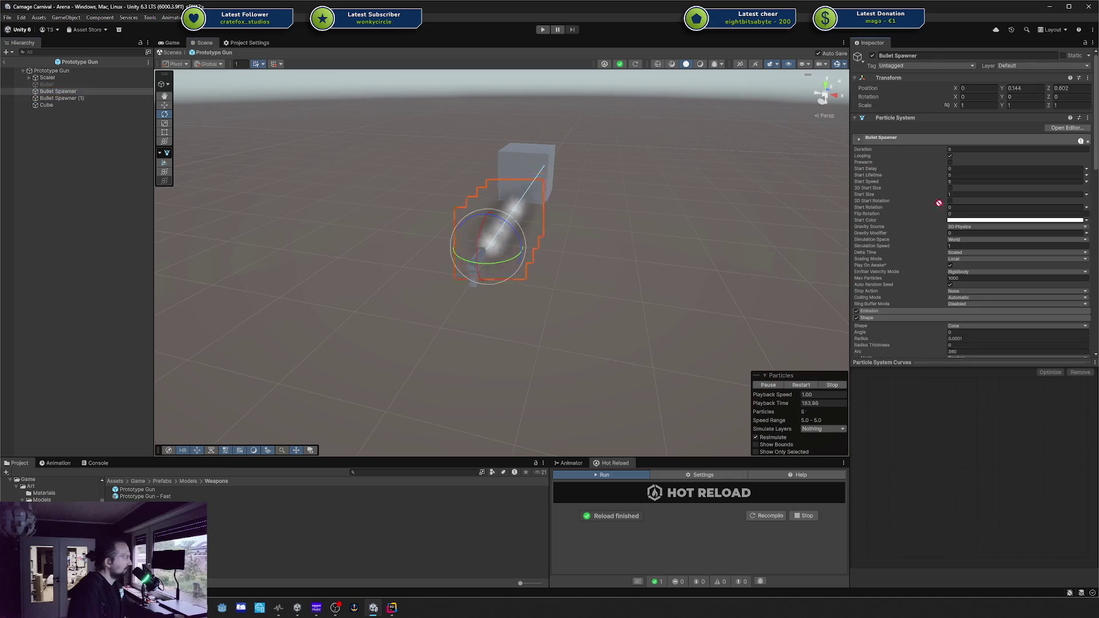
pyautogui.scroll(-10, 938, 288)
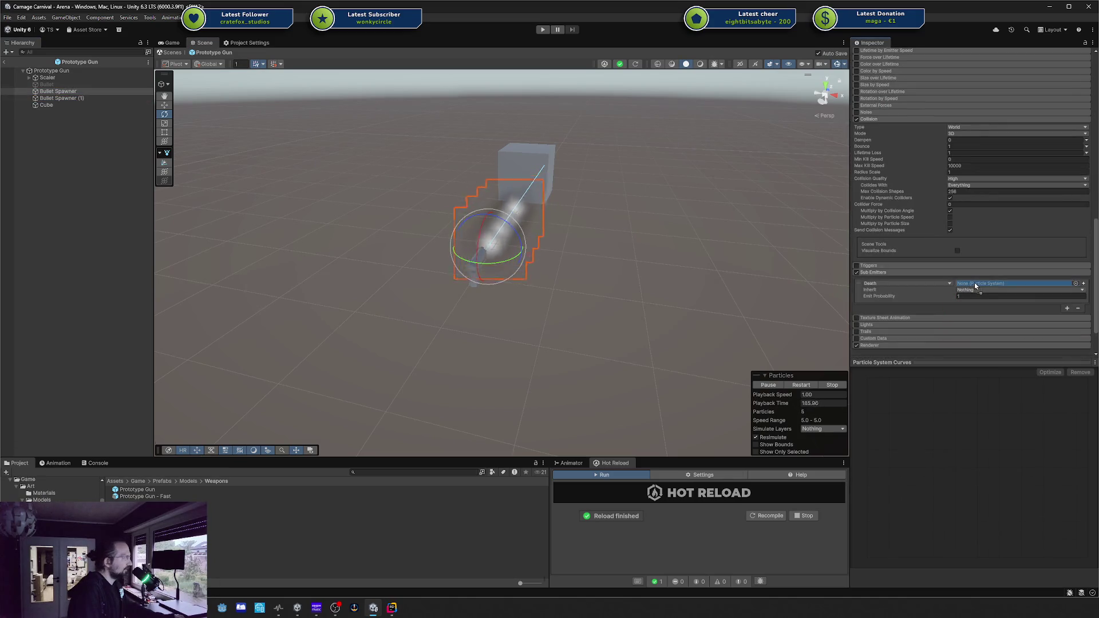
pyautogui.moveTo(974, 282); pyautogui.dragTo(975, 283)
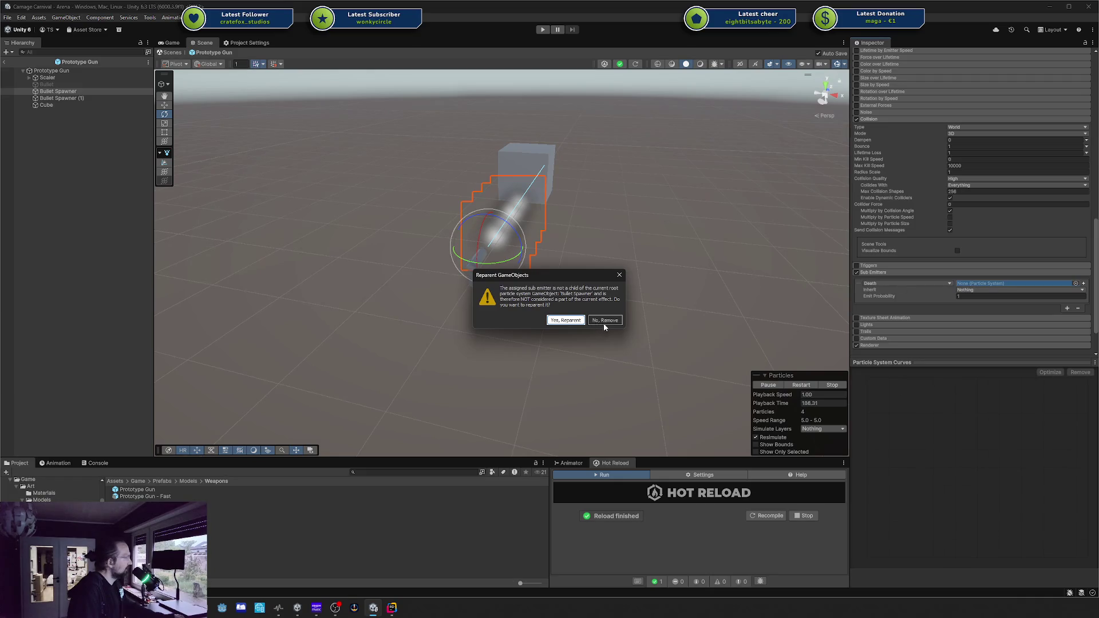
pyautogui.click(565, 321)
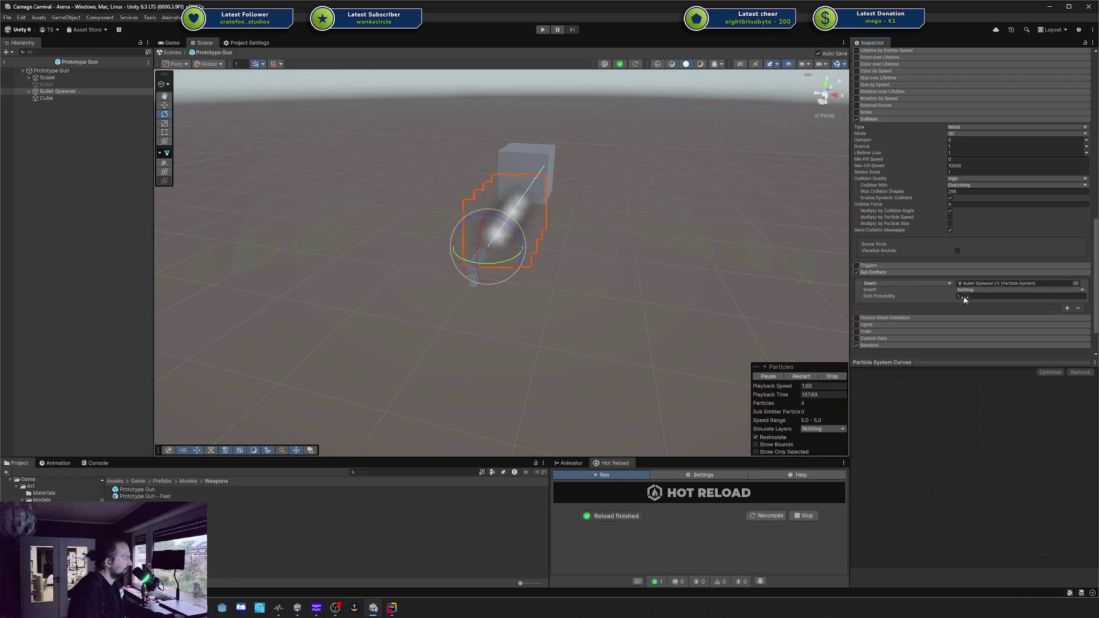
# Keep the Death sub-emitter's Inherit setting at Nothing
pyautogui.click(977, 290)
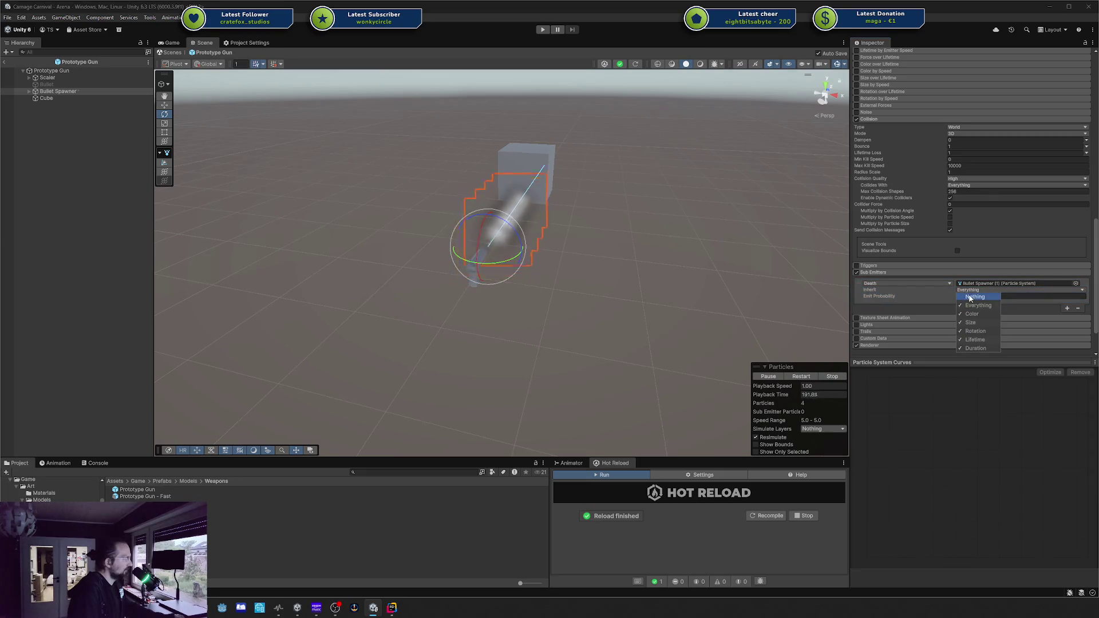
pyautogui.click(972, 298)
pyautogui.moveTo(775, 276); pyautogui.dragTo(601, 246)
# Confirm Bullet Spawner (1) is nested under Bullet Spawner, then reselect the parent spawner
pyautogui.click(32, 92)
pyautogui.click(30, 92)
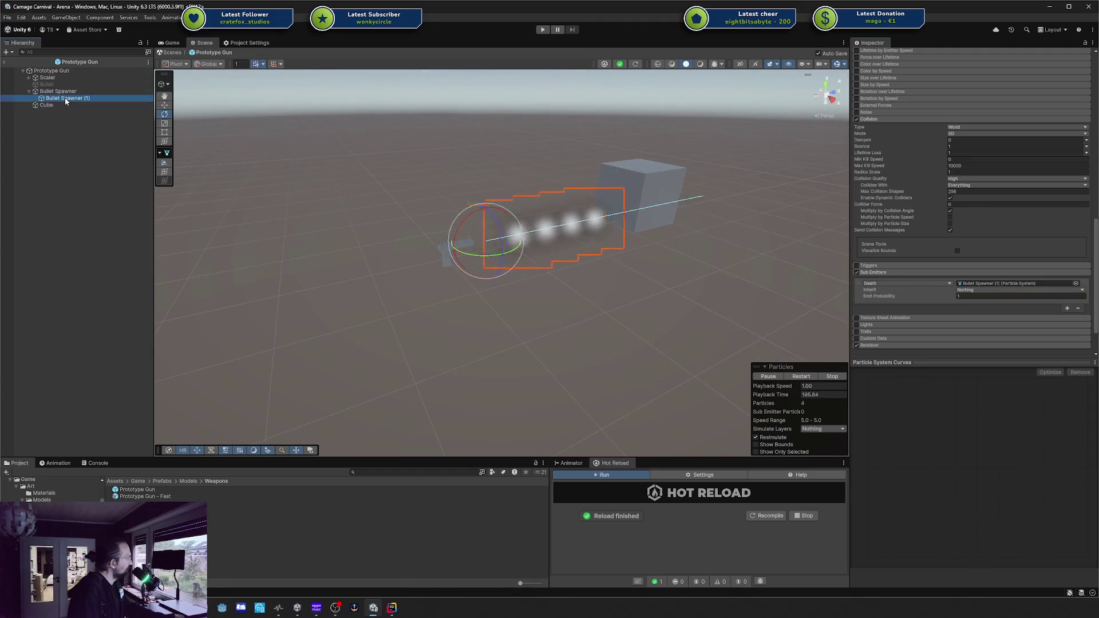
pyautogui.click(64, 98)
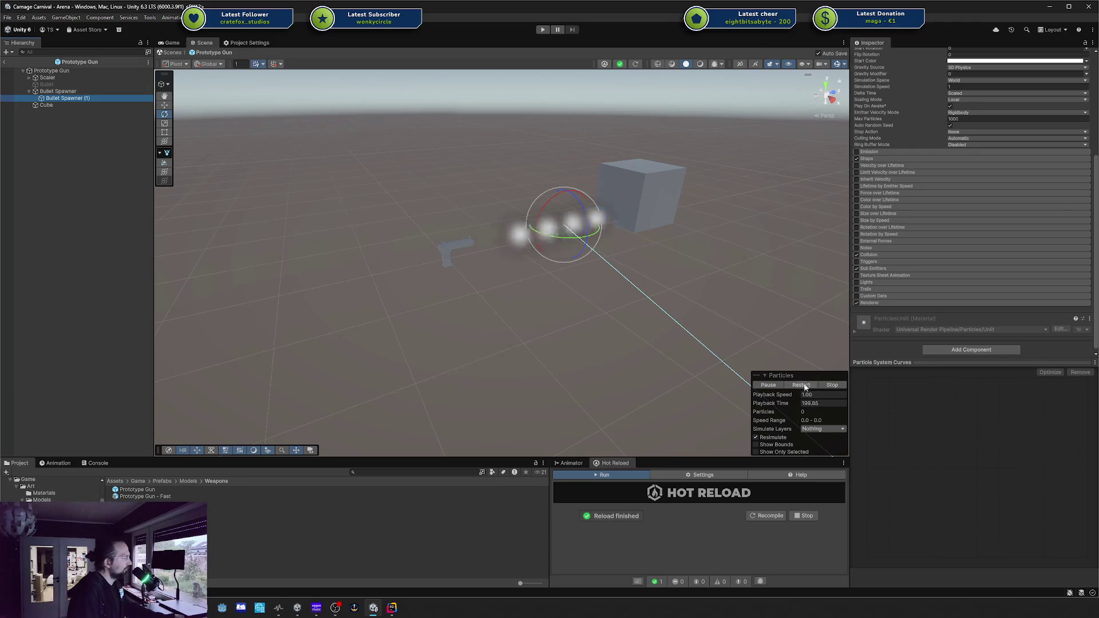
pyautogui.click(91, 93)
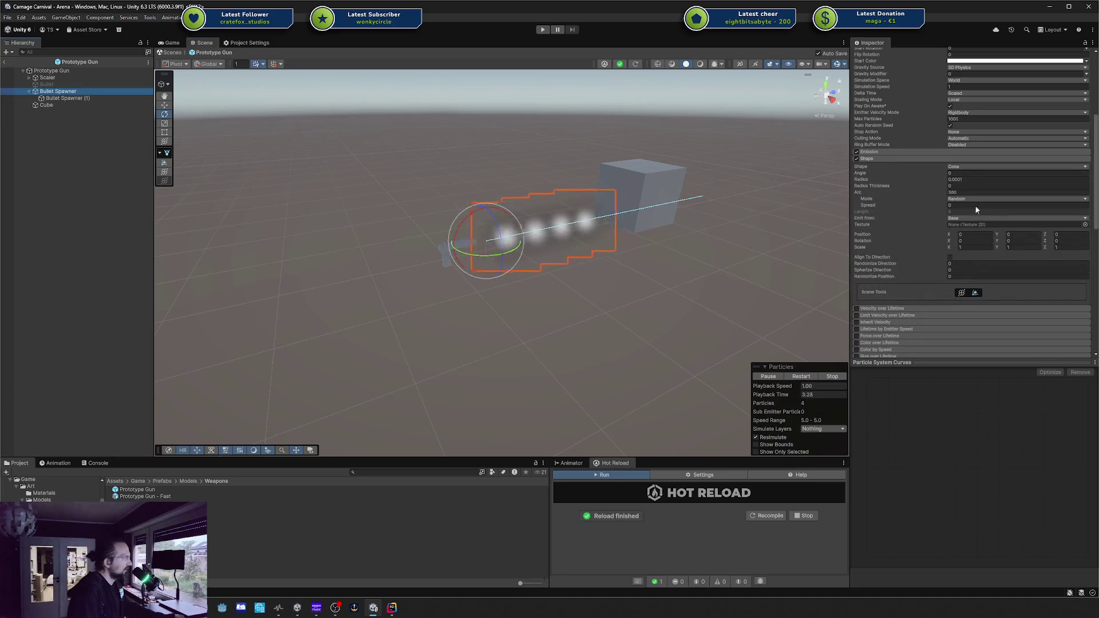
pyautogui.scroll(-5, 962, 204)
pyautogui.scroll(-5, 966, 262)
pyautogui.scroll(-1, 963, 261)
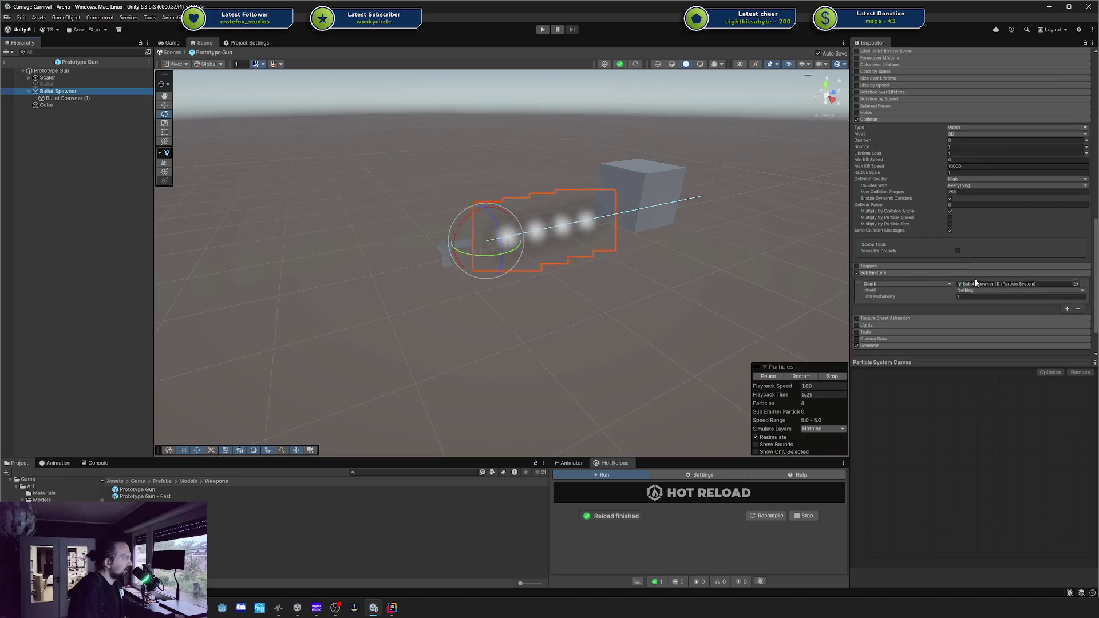
pyautogui.click(916, 284)
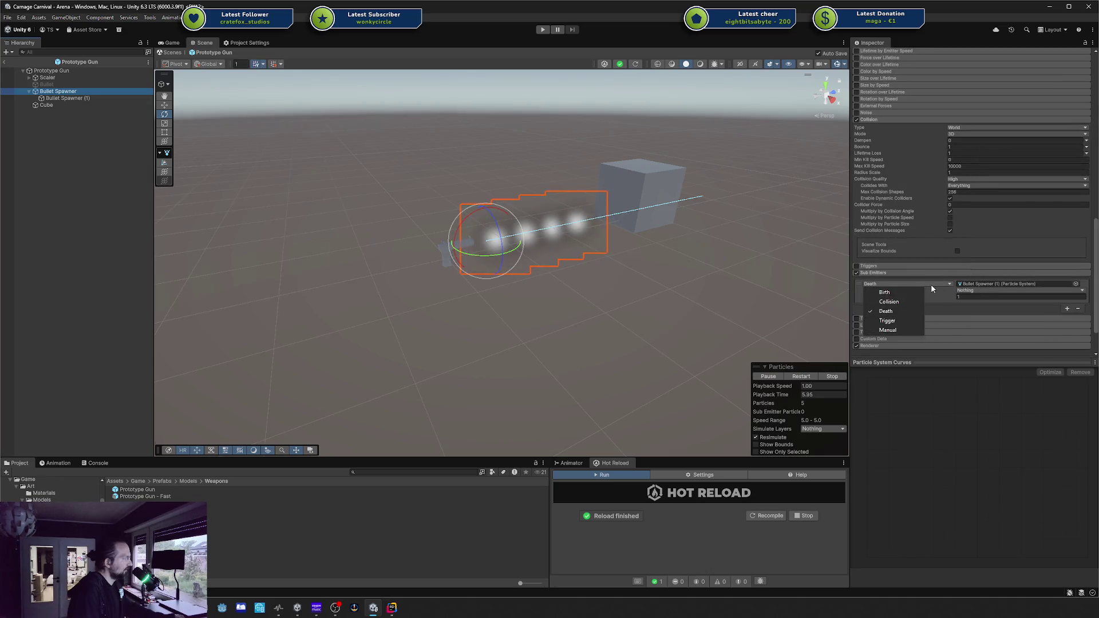
pyautogui.click(896, 302)
pyautogui.click(903, 286)
pyautogui.click(901, 293)
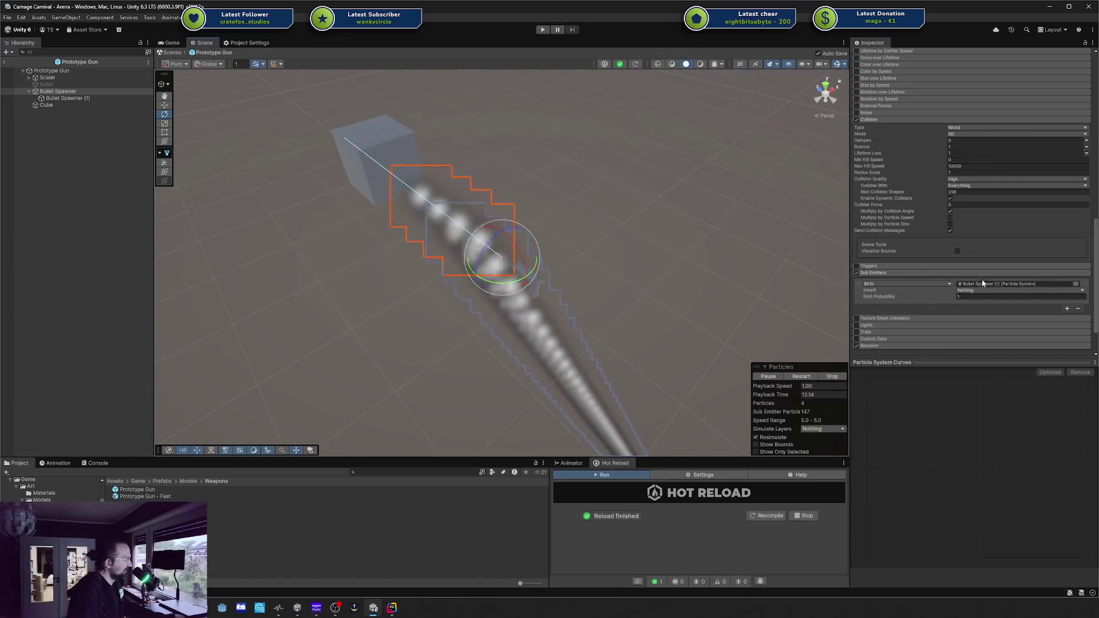
pyautogui.click(978, 291)
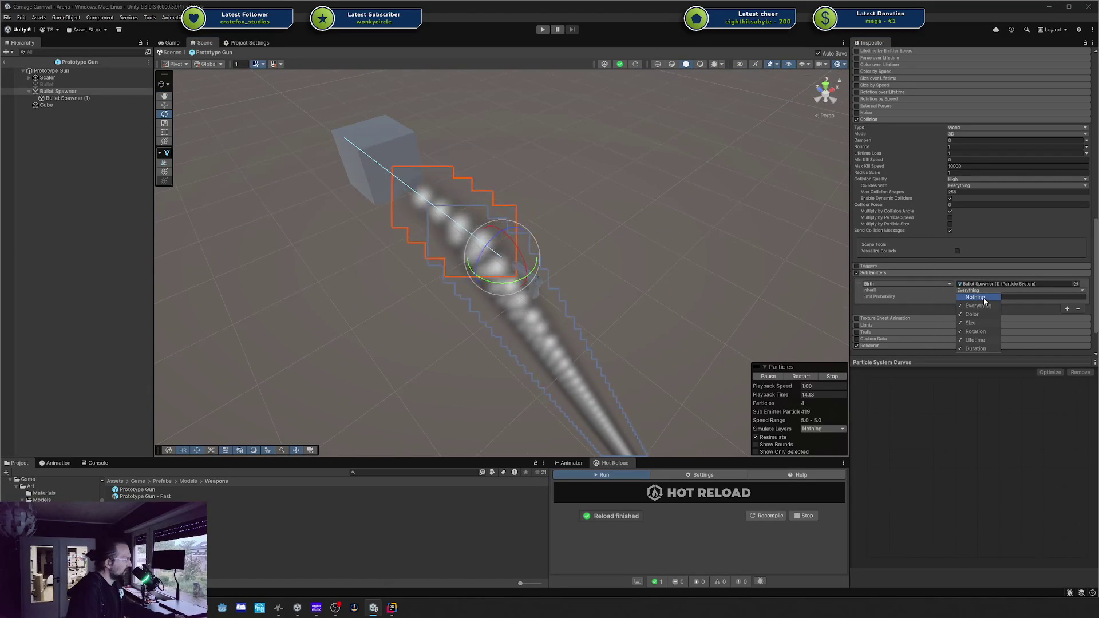
pyautogui.click(882, 287)
pyautogui.click(881, 287)
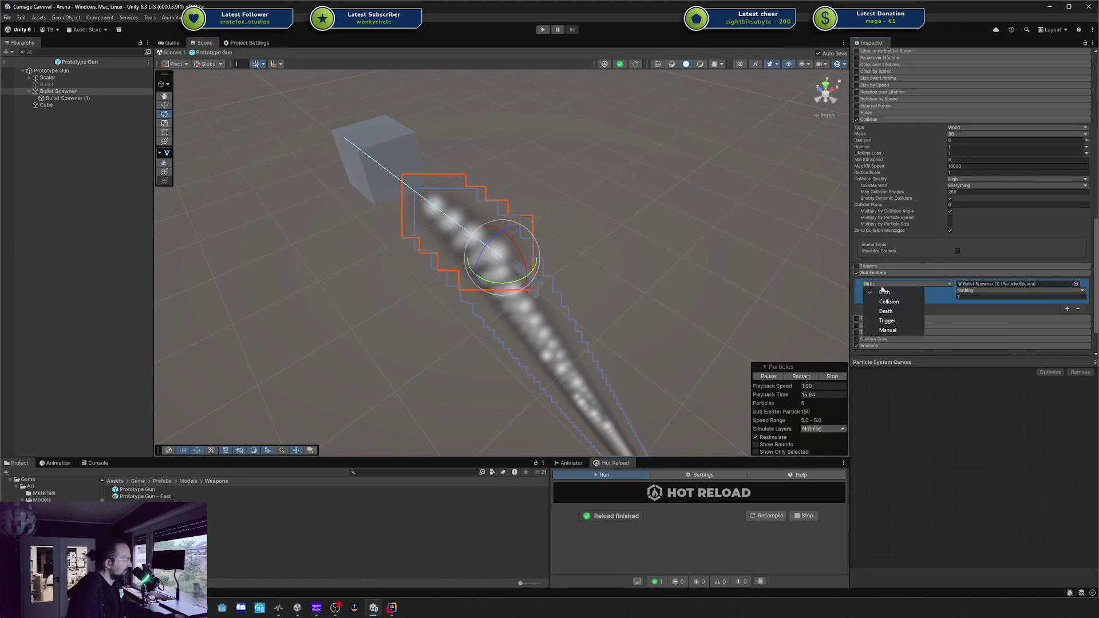
pyautogui.click(908, 311)
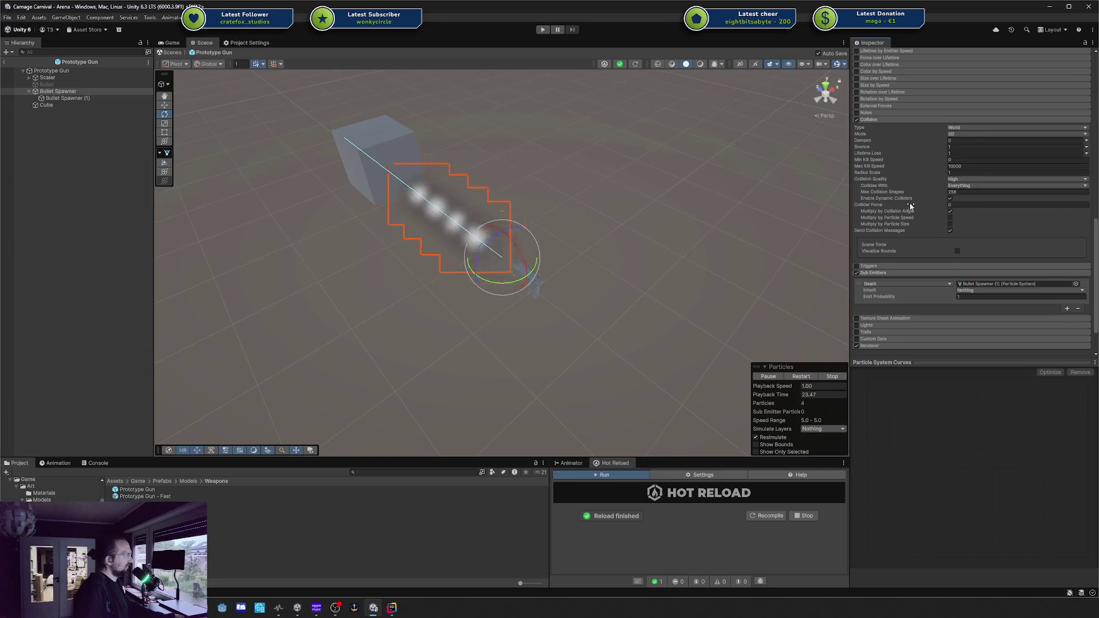
pyautogui.scroll(-3, 898, 279)
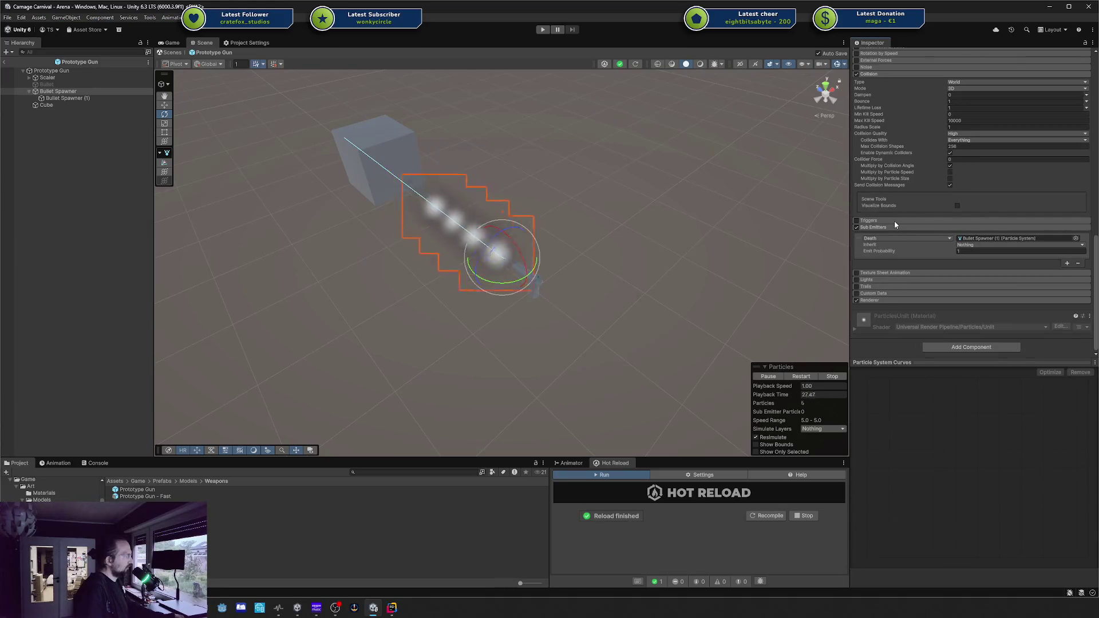
pyautogui.scroll(3, 894, 221)
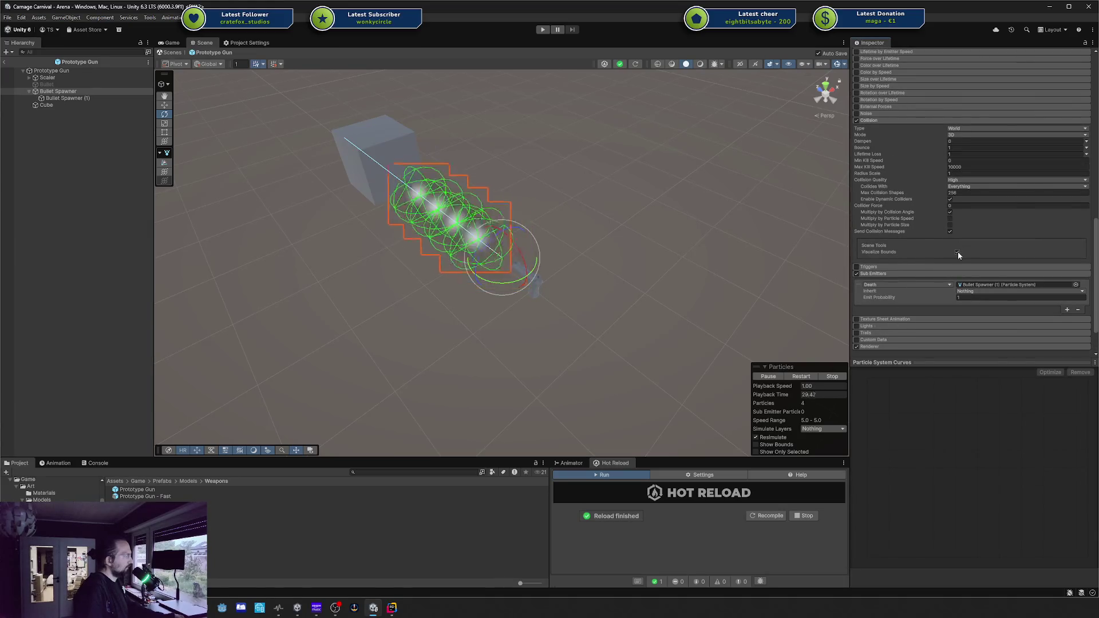
pyautogui.click(958, 252)
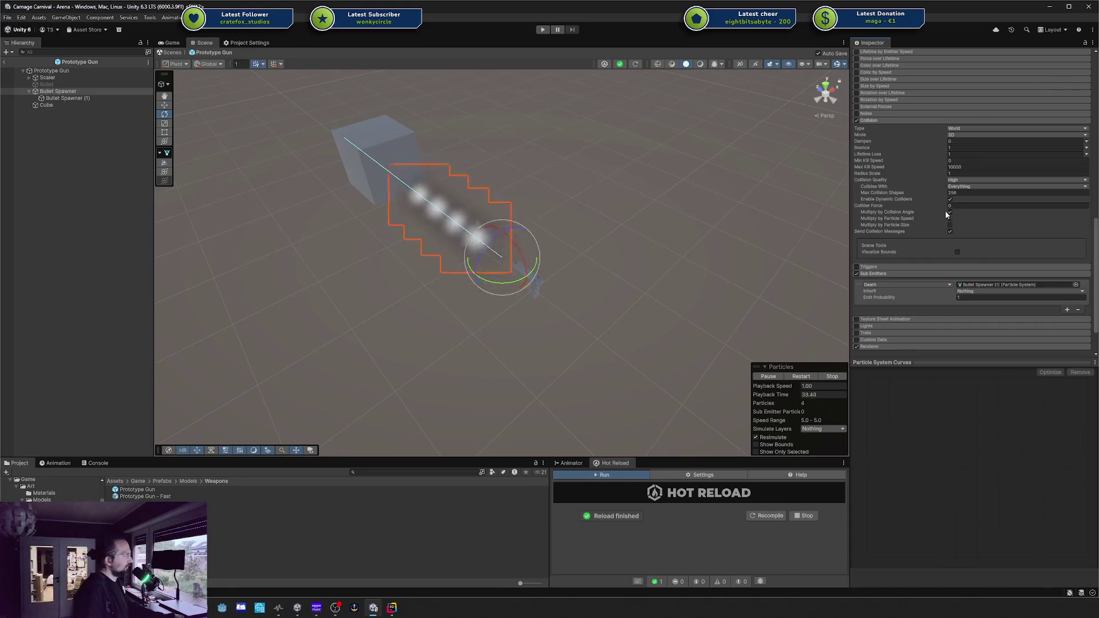
pyautogui.scroll(2, 916, 209)
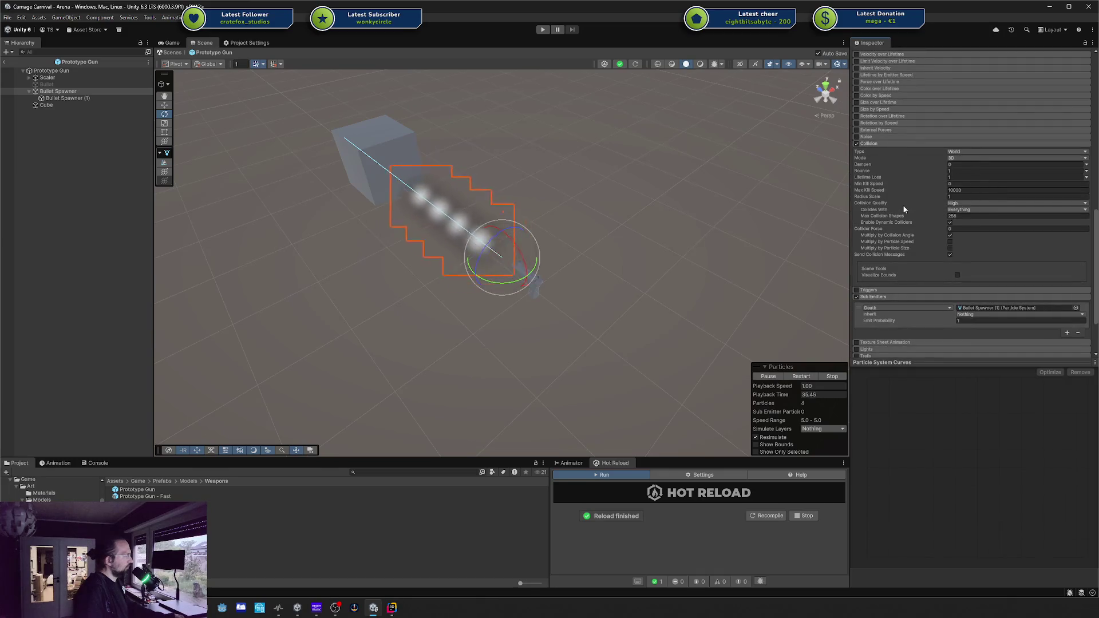
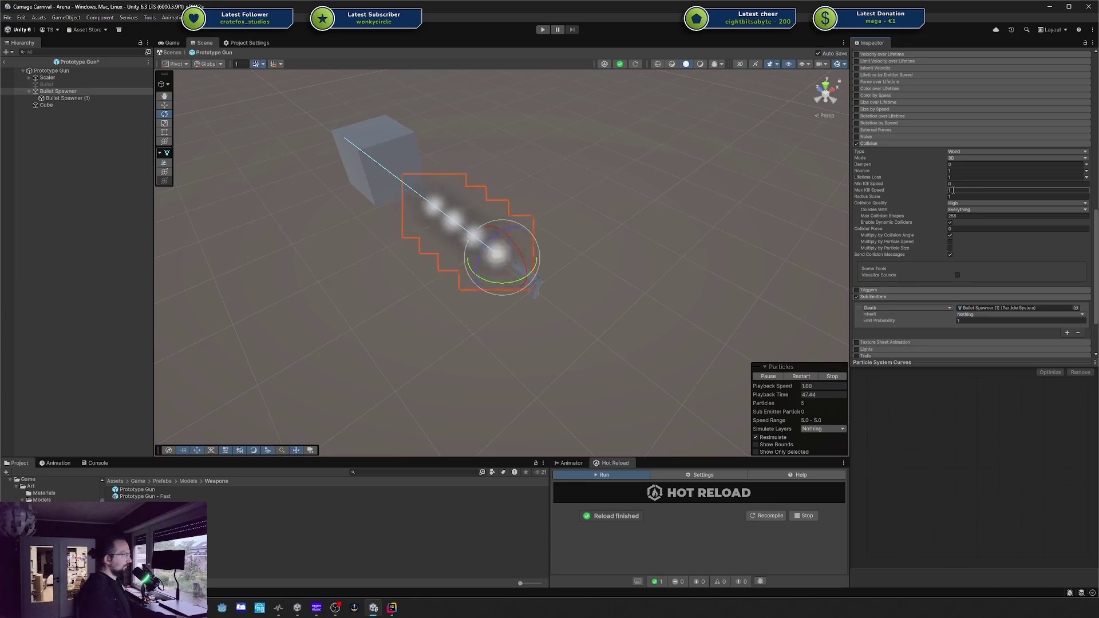
# Set the collision Lifetime Loss to 0 and Max Kill Speed to 0
pyautogui.moveTo(659, 234)
pyautogui.mouseDown()
pyautogui.moveTo(571, 242)
pyautogui.moveTo(373, 228)
pyautogui.mouseUp()
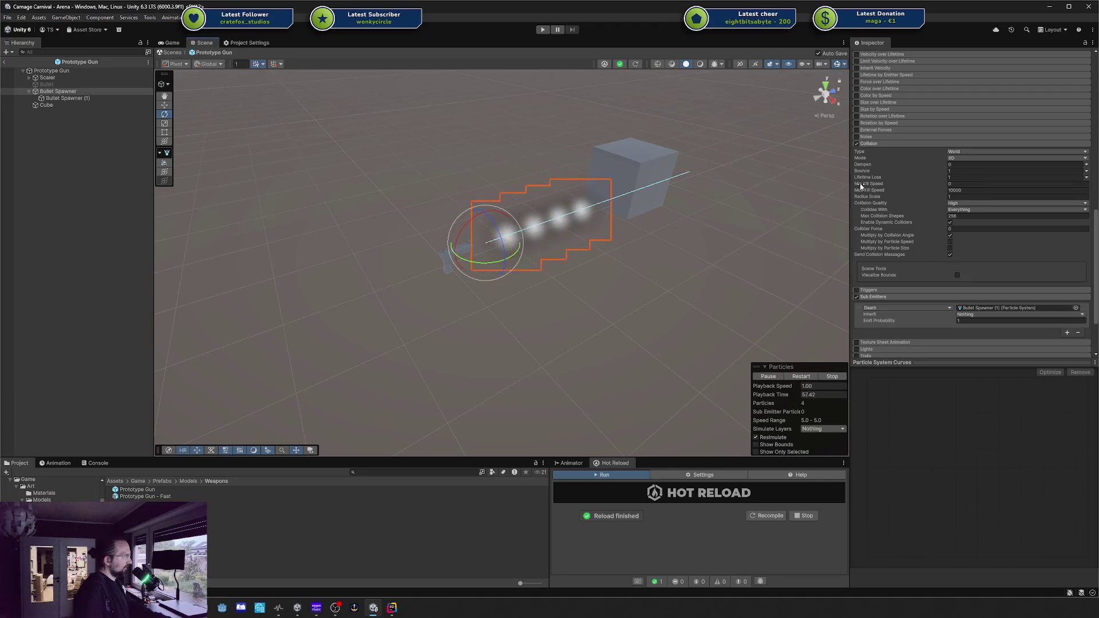
pyautogui.write('0')
pyautogui.click(959, 190)
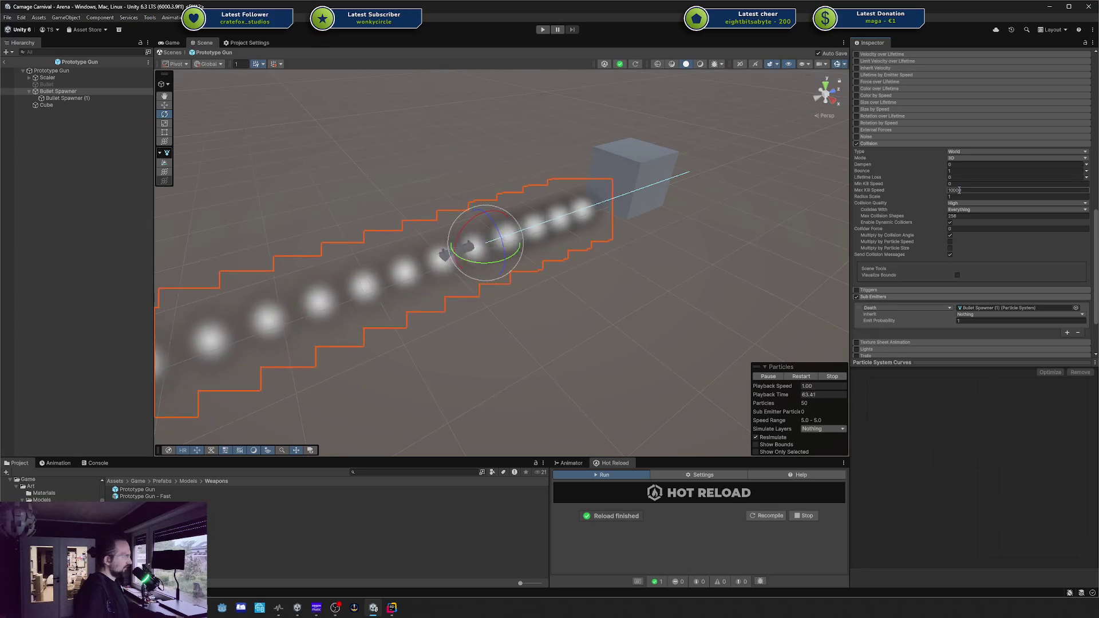
pyautogui.write('0')
pyautogui.press('Return')
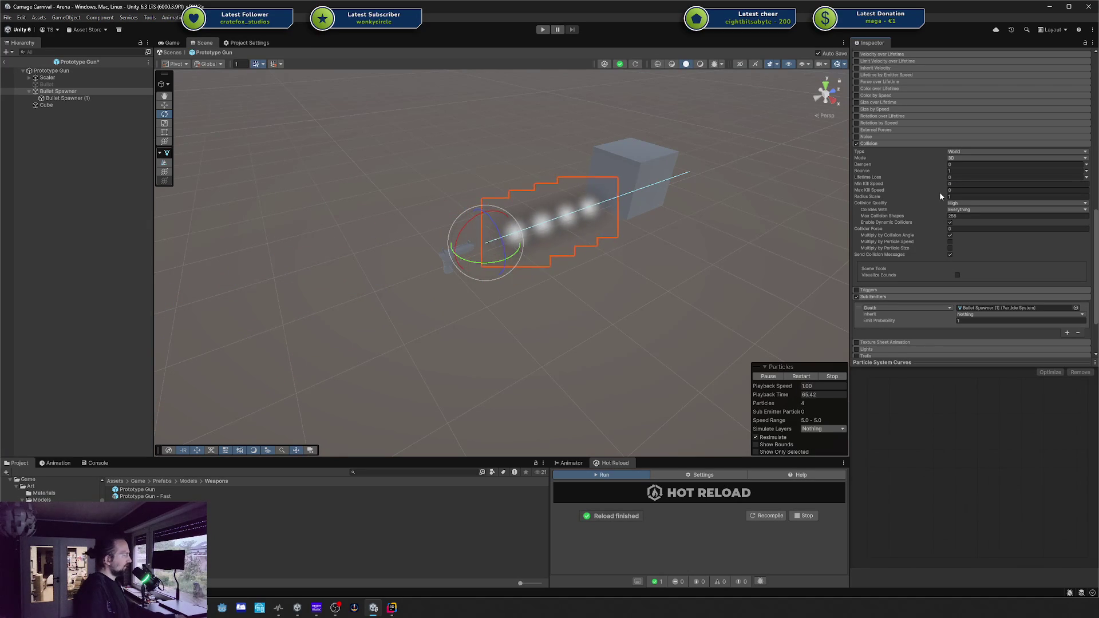
# Check the sub-emitter trigger type, leaving it on Death
pyautogui.moveTo(739, 256); pyautogui.dragTo(777, 219)
pyautogui.click(884, 308)
pyautogui.click(884, 308)
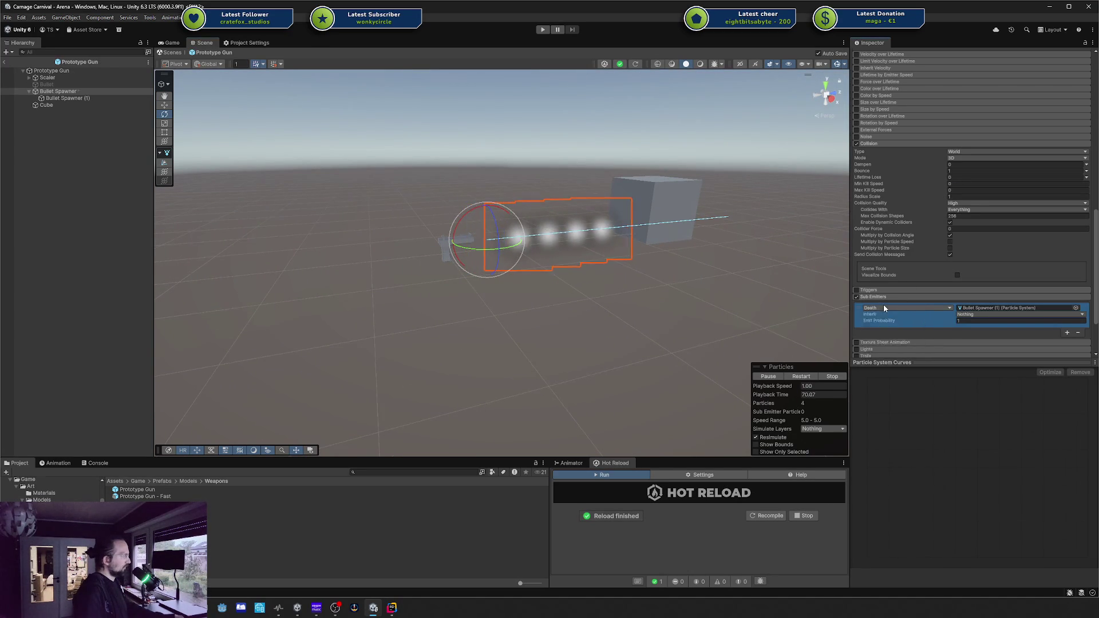
# Reselect the Bullet Spawner particle system
pyautogui.click(57, 138)
pyautogui.hotkey('ctrl', 'z')
pyautogui.hotkey('ctrl', 'z')
pyautogui.hotkey('ctrl', 'y')
pyautogui.hotkey('ctrl', 'y')
pyautogui.hotkey('ctrl', 'z')
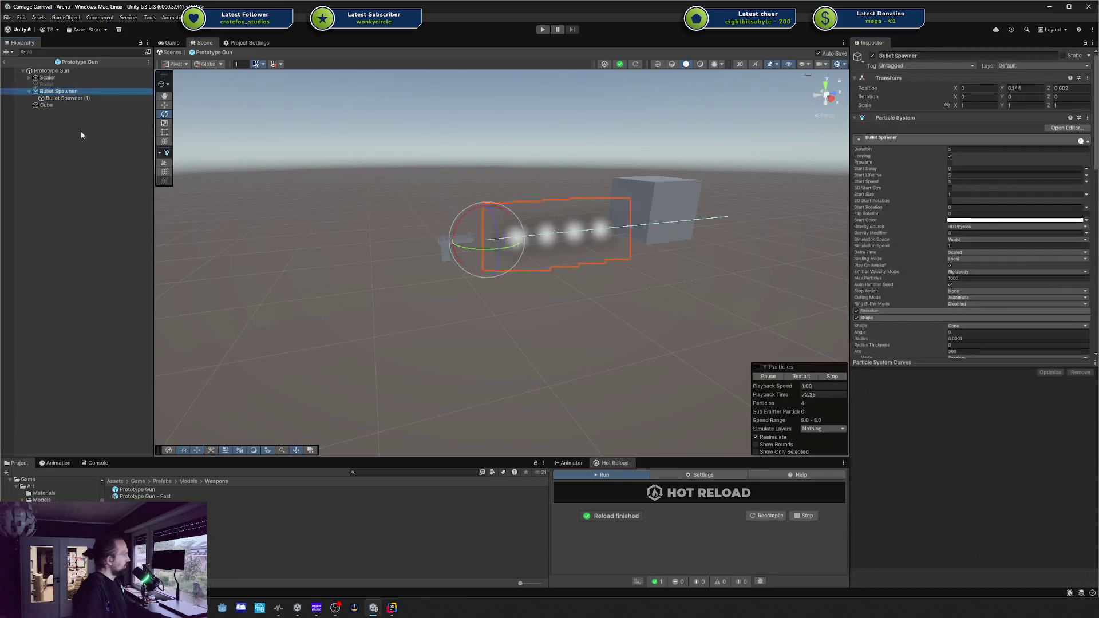
pyautogui.scroll(-10, 968, 228)
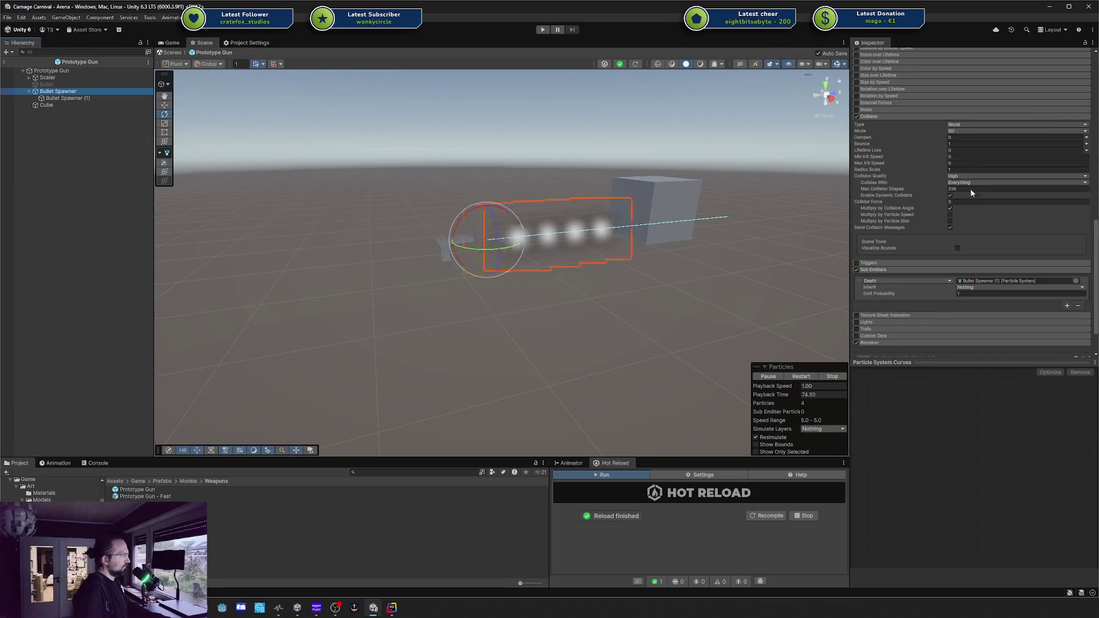
# Restore collision Max Kill Speed to 10000 and Lifetime Loss to 1
pyautogui.click(967, 163)
pyautogui.write('10000')
pyautogui.press('Return')
pyautogui.click(960, 152)
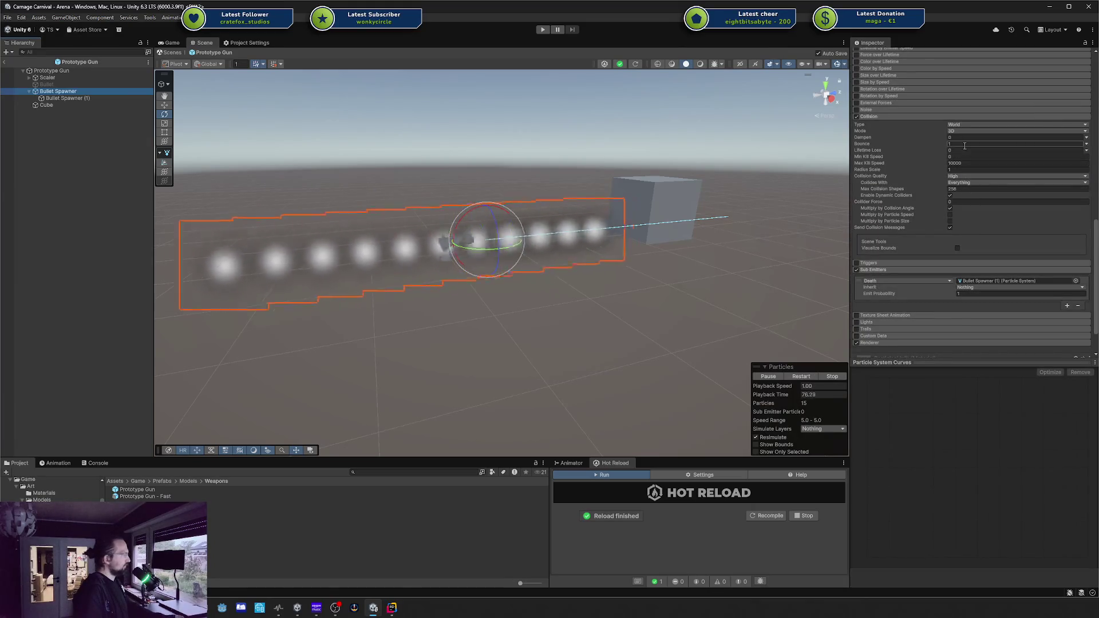
pyautogui.write('1')
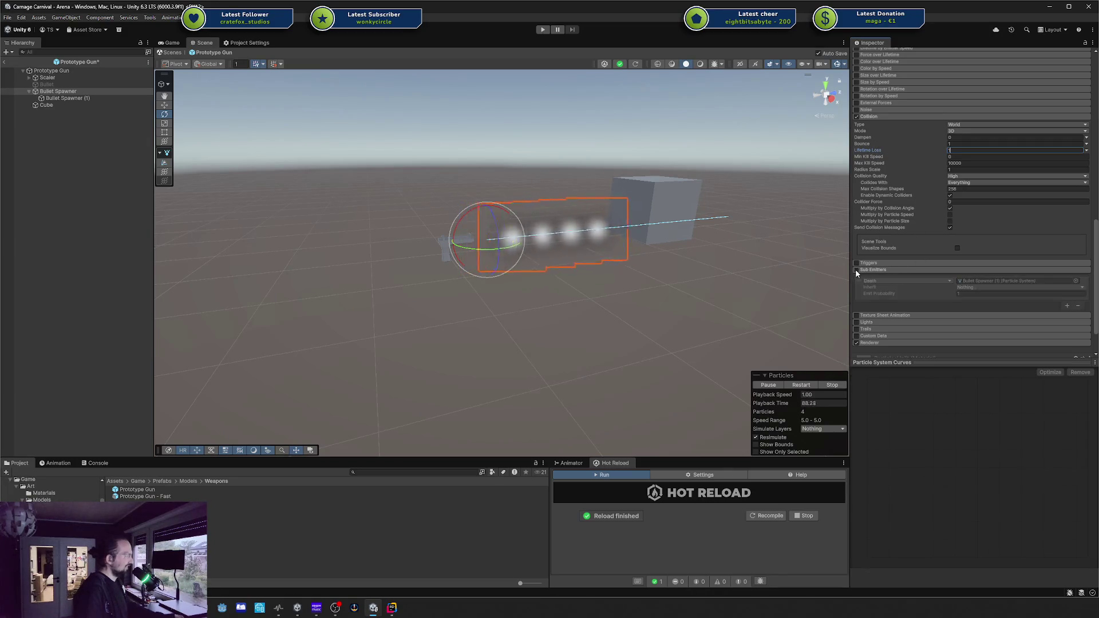
# Remove the Death entry from the Sub Emitters list
pyautogui.click(916, 281)
pyautogui.click(1080, 305)
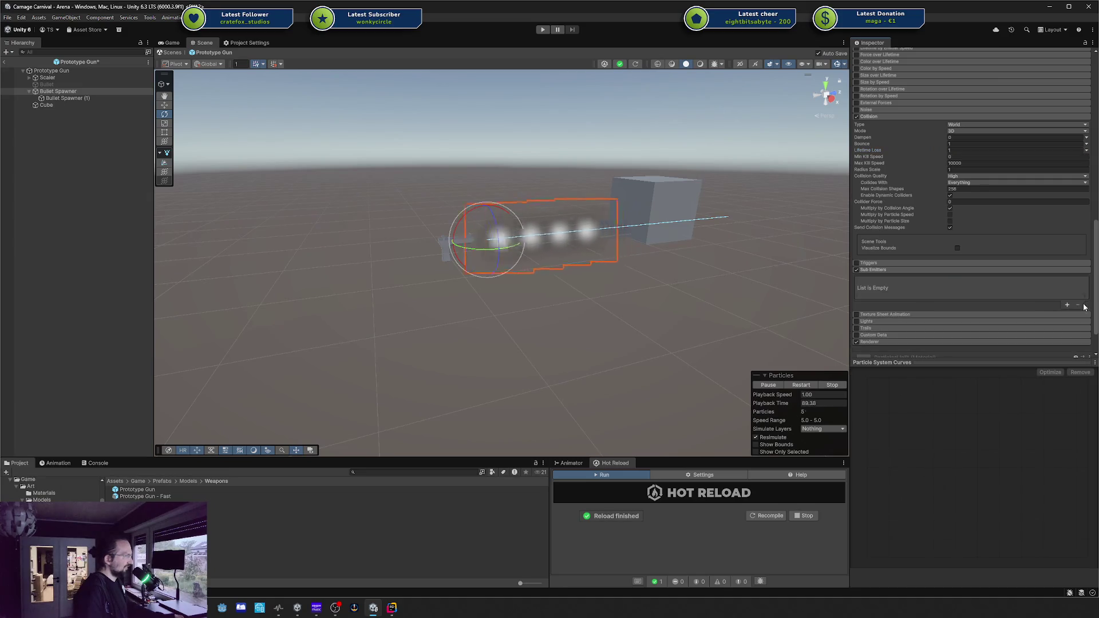
pyautogui.scroll(5, 970, 266)
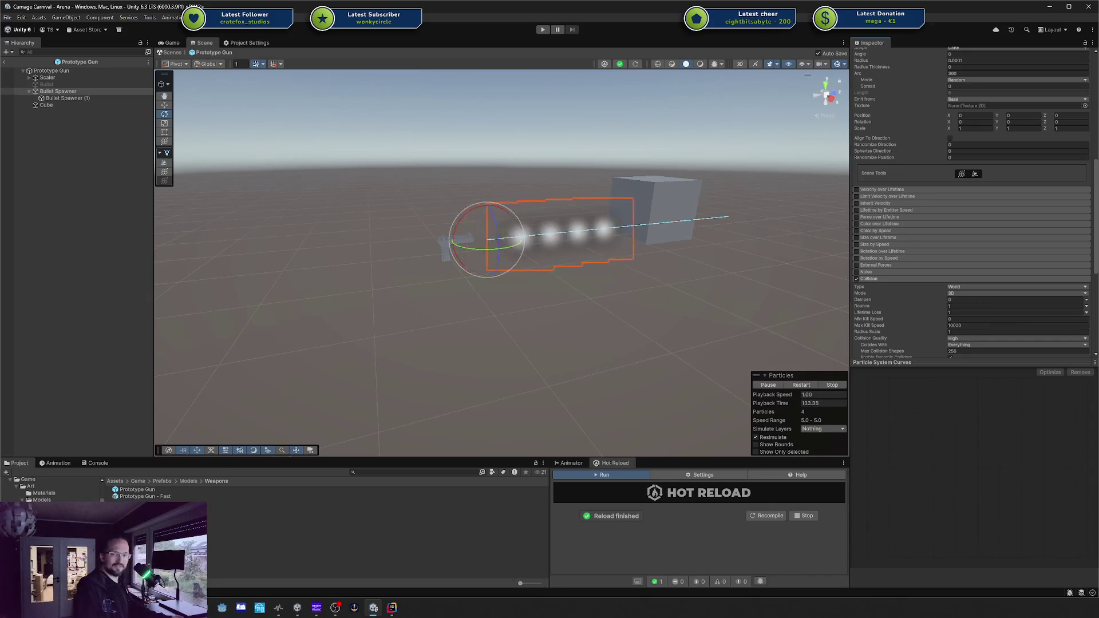
pyautogui.scroll(4, 1014, 261)
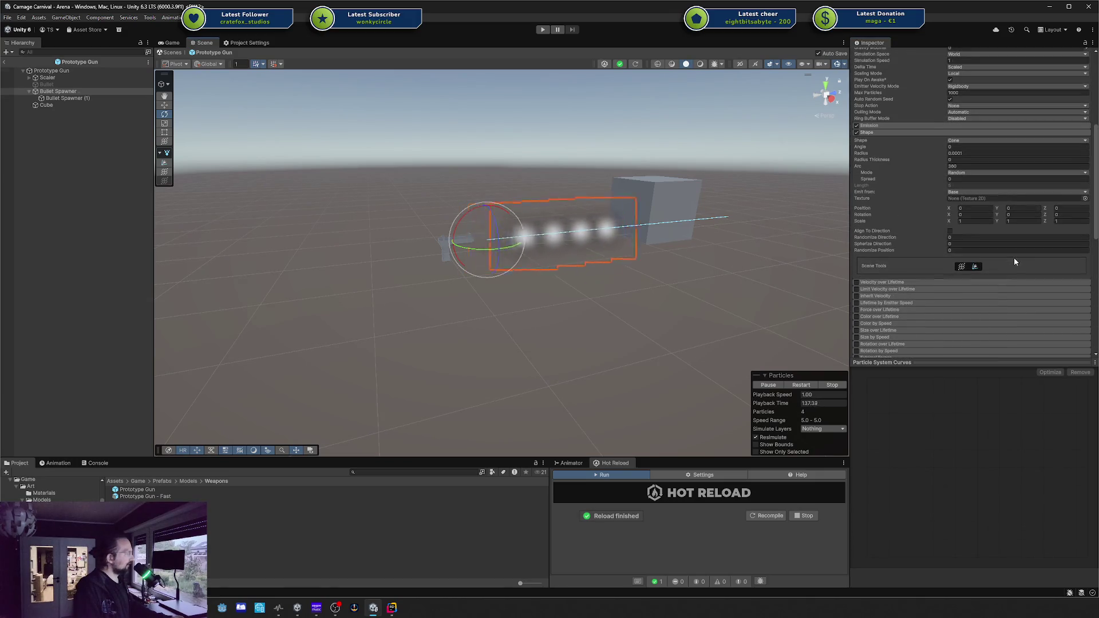
# Delete the Bullet Spawner (1) child and select Bullet Spawner
pyautogui.press('Delete')
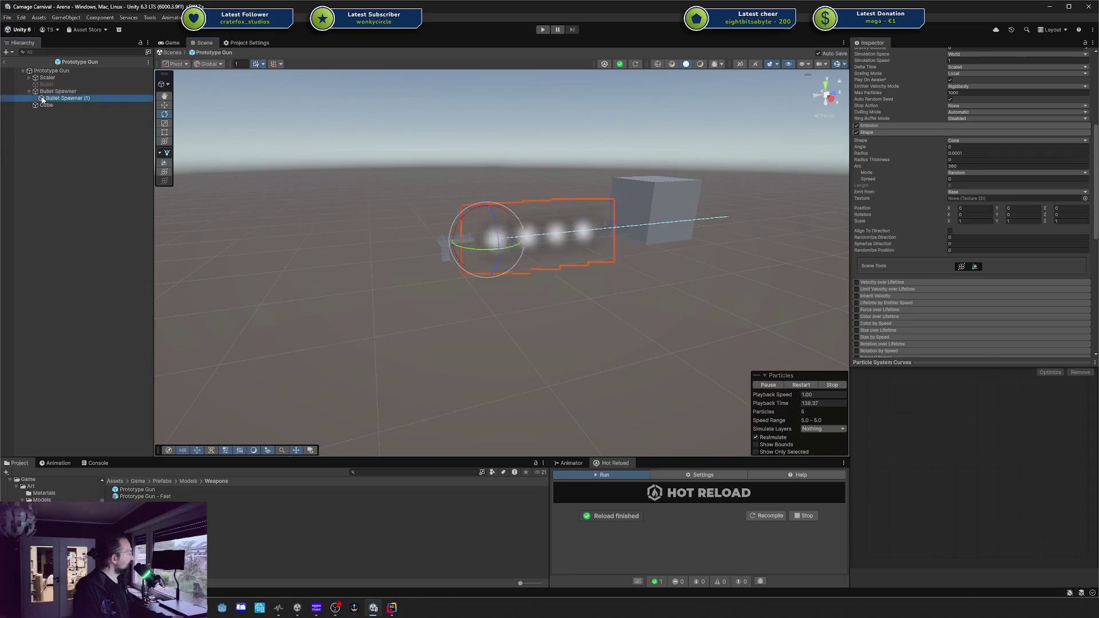
pyautogui.click(74, 93)
pyautogui.scroll(-5, 1002, 231)
pyautogui.scroll(3, 1002, 235)
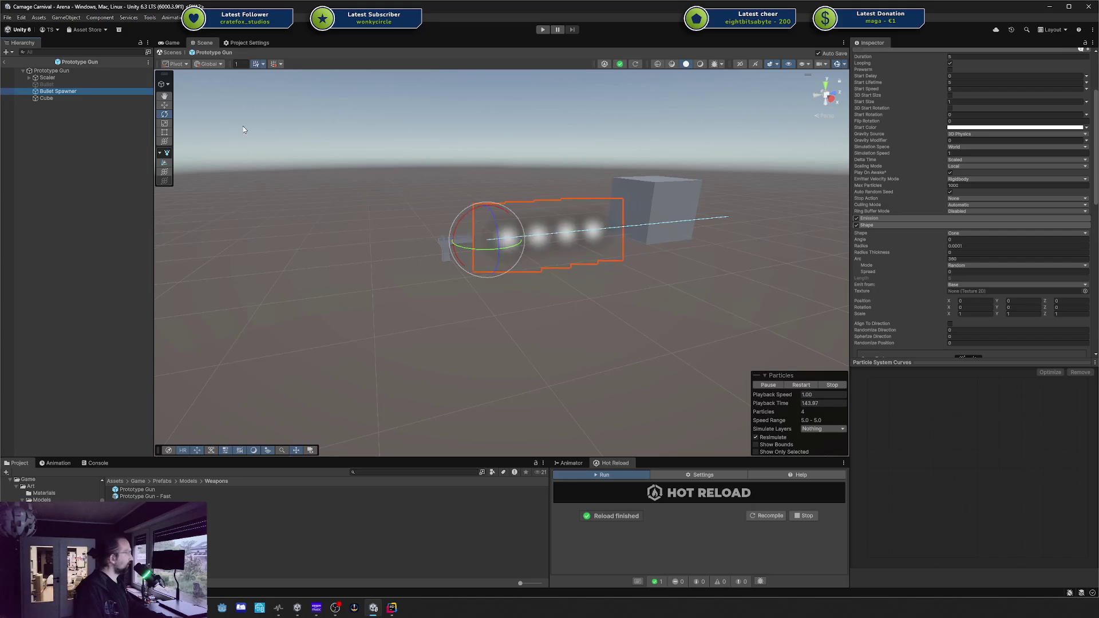
# With the Cube target disabled, try Start Lifetime 235, then return it to 5
pyautogui.click(64, 99)
pyautogui.scroll(3, 1078, 151)
pyautogui.scroll(2, 1078, 151)
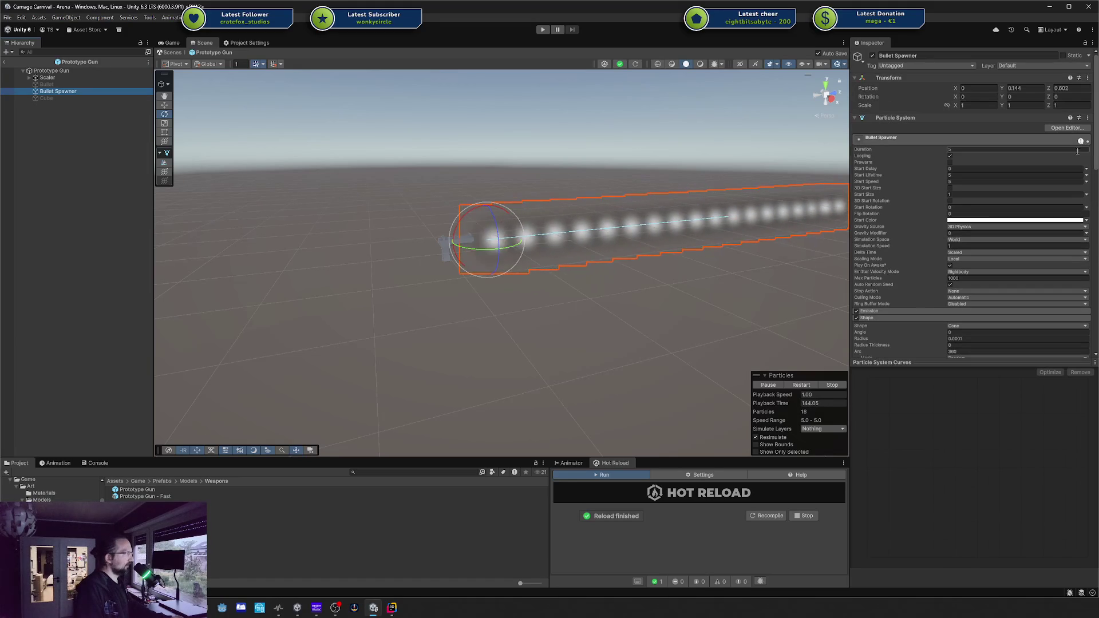
pyautogui.moveTo(685, 255); pyautogui.dragTo(766, 225)
pyautogui.doubleClick(957, 174)
pyautogui.write('2')
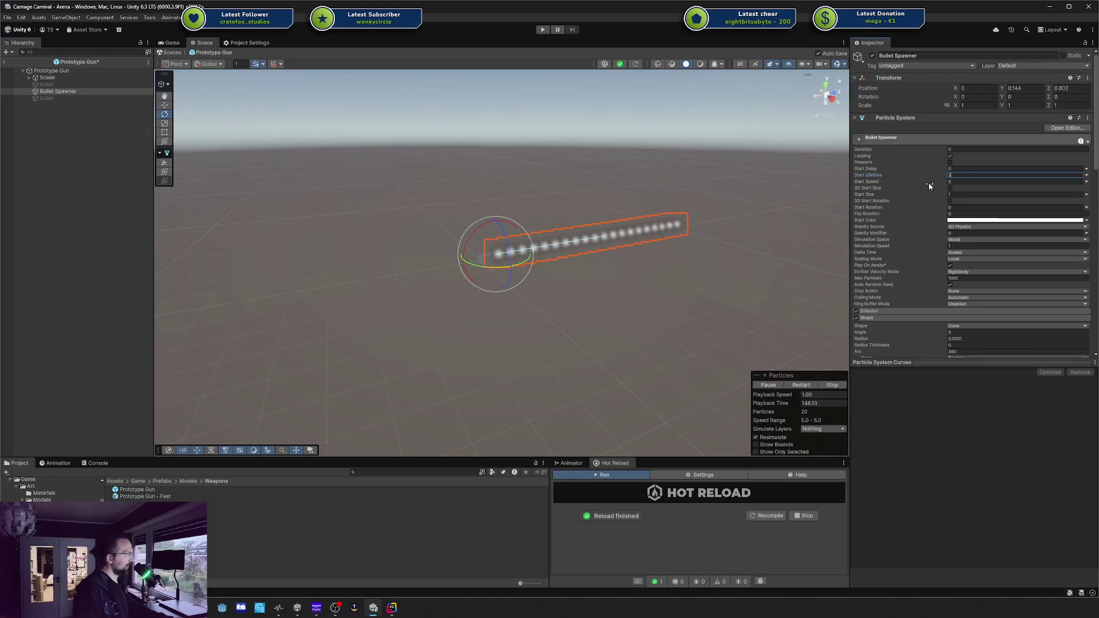
pyautogui.write('3')
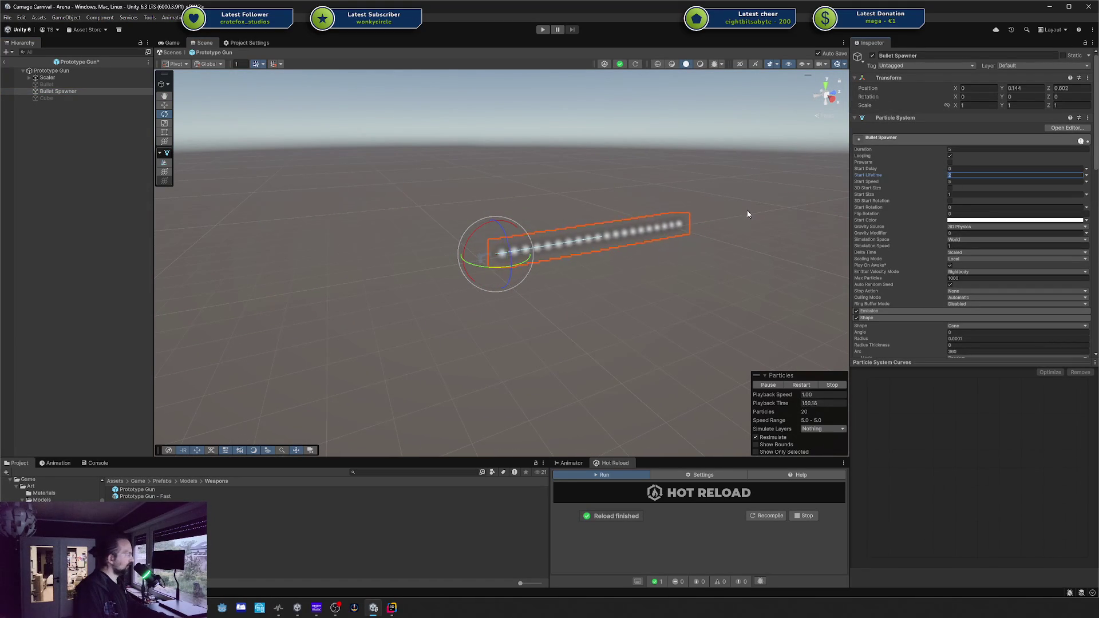
pyautogui.write('5')
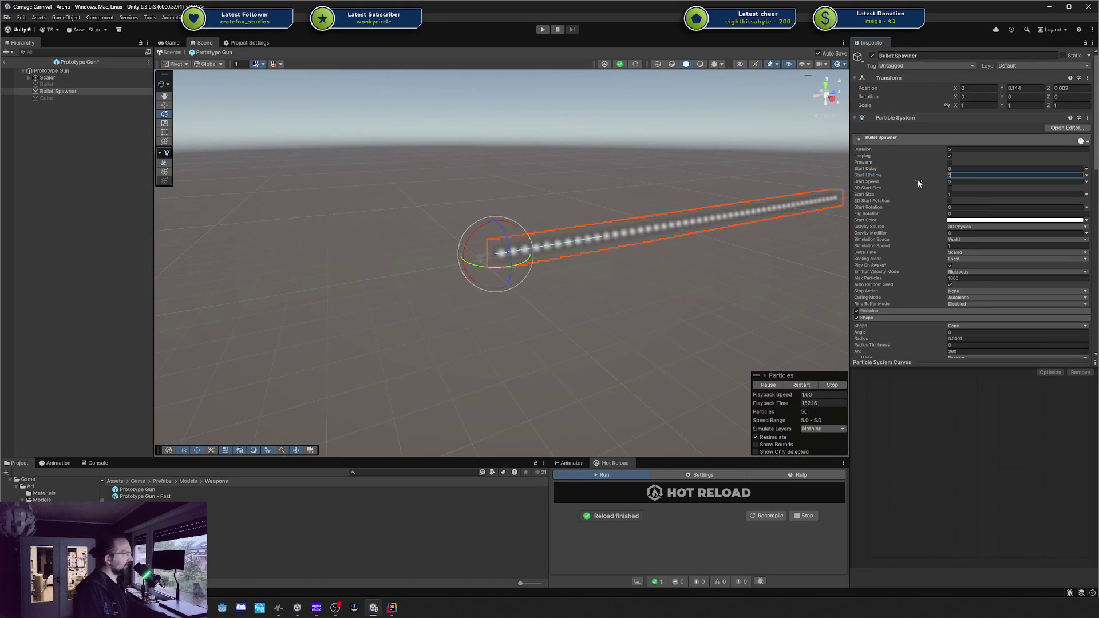
pyautogui.moveTo(742, 216); pyautogui.dragTo(620, 197)
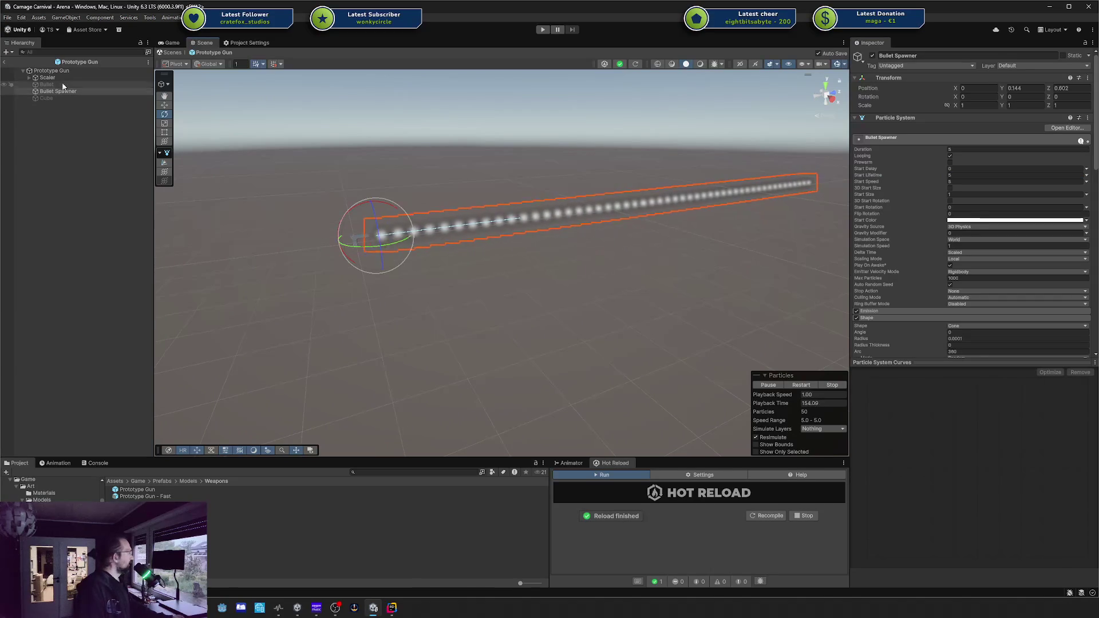
# Re-enable the Cube target in the scene
pyautogui.click(148, 98)
pyautogui.moveTo(563, 186); pyautogui.dragTo(644, 193)
pyautogui.scroll(-10, 885, 219)
pyautogui.scroll(-5, 885, 219)
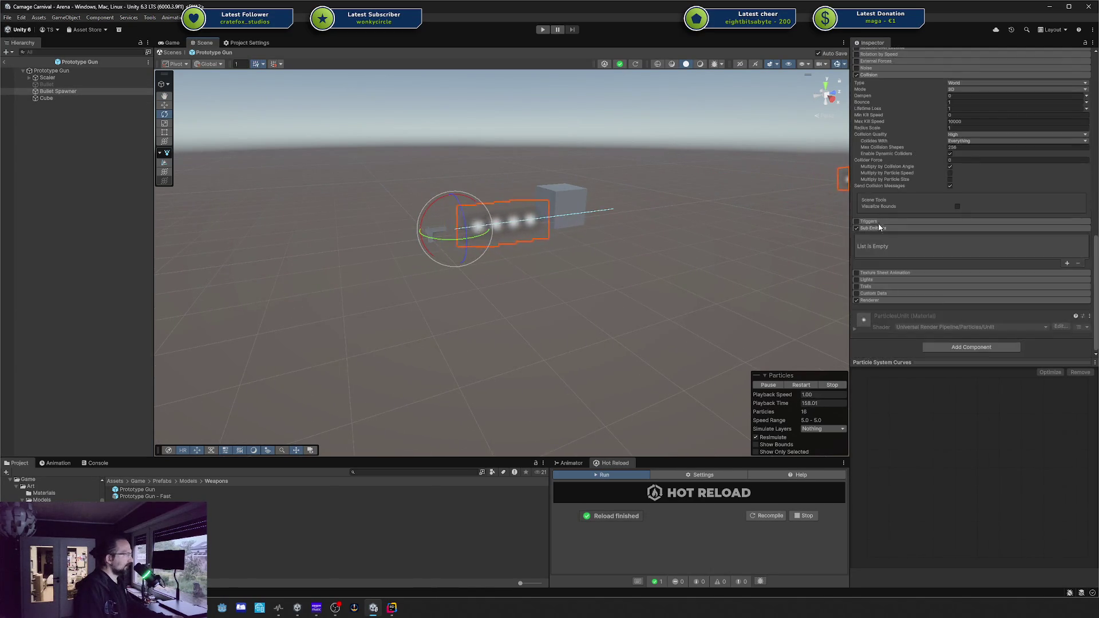
pyautogui.click(865, 293)
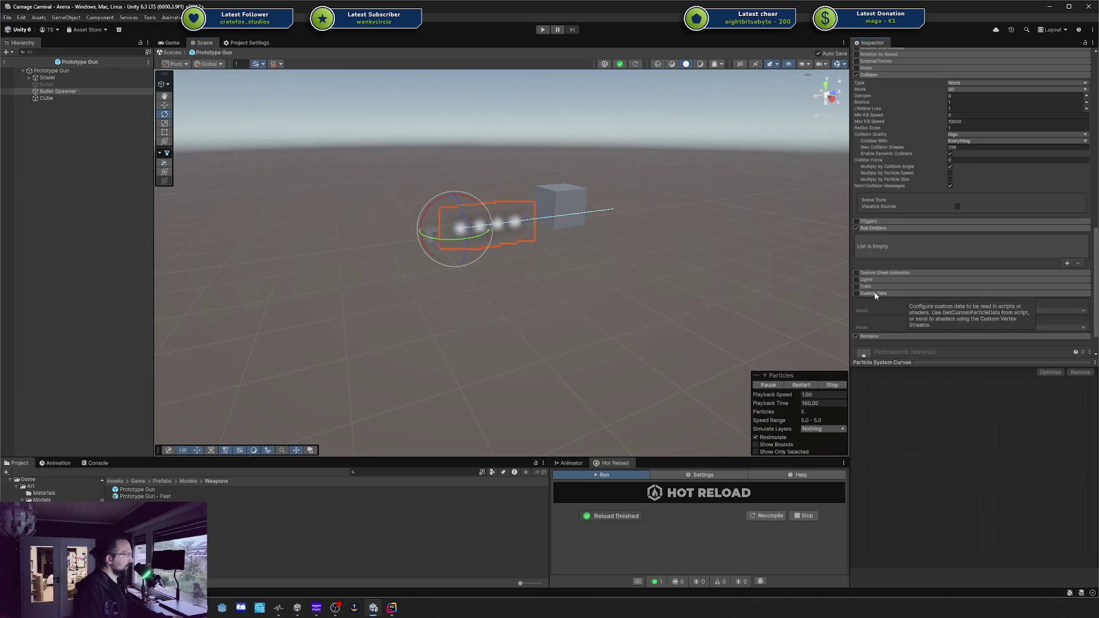
pyautogui.click(902, 293)
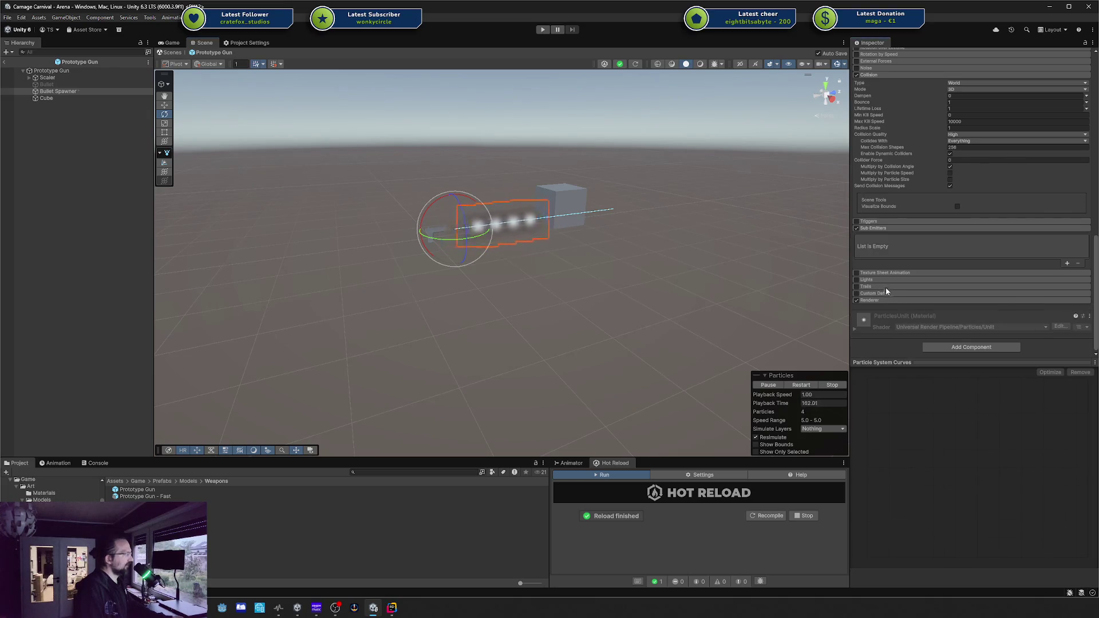
pyautogui.click(871, 288)
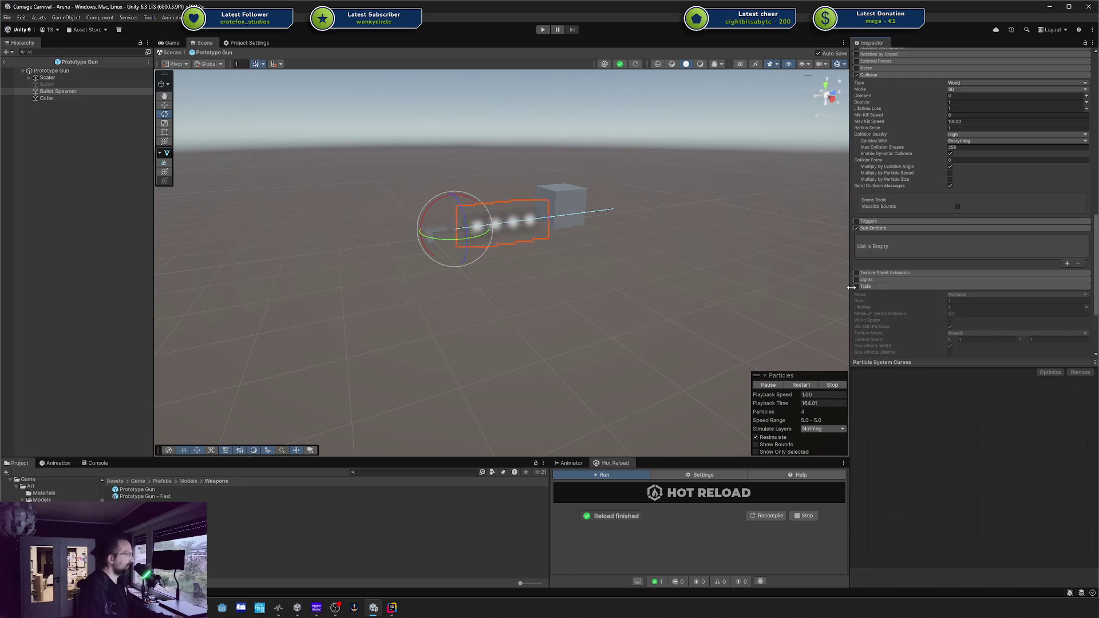
pyautogui.click(857, 287)
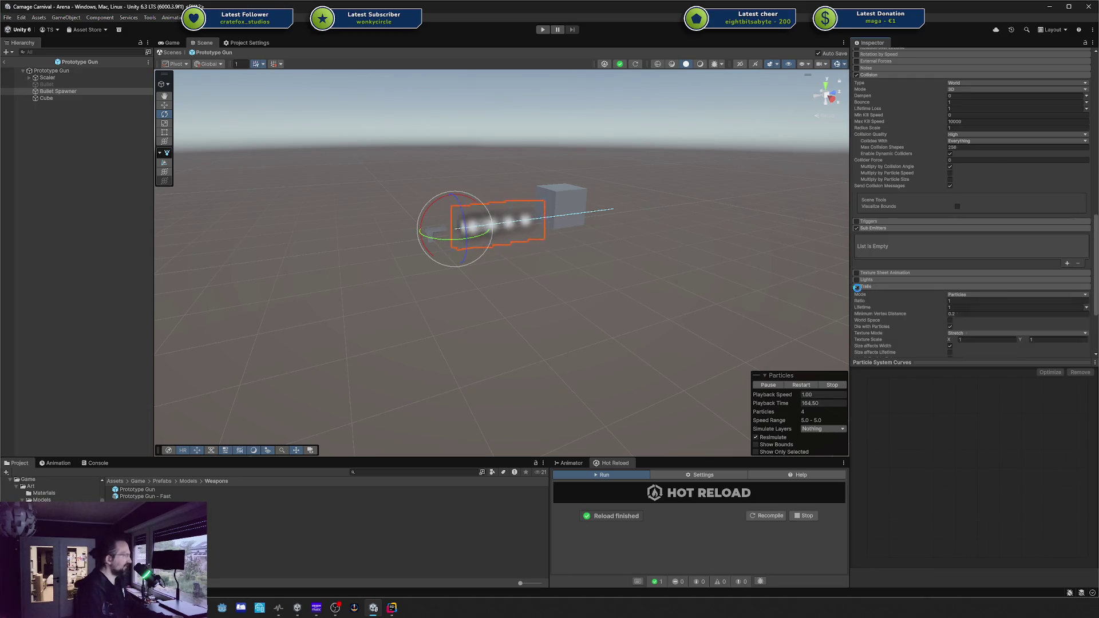
pyautogui.click(108, 101)
pyautogui.scroll(5, 983, 185)
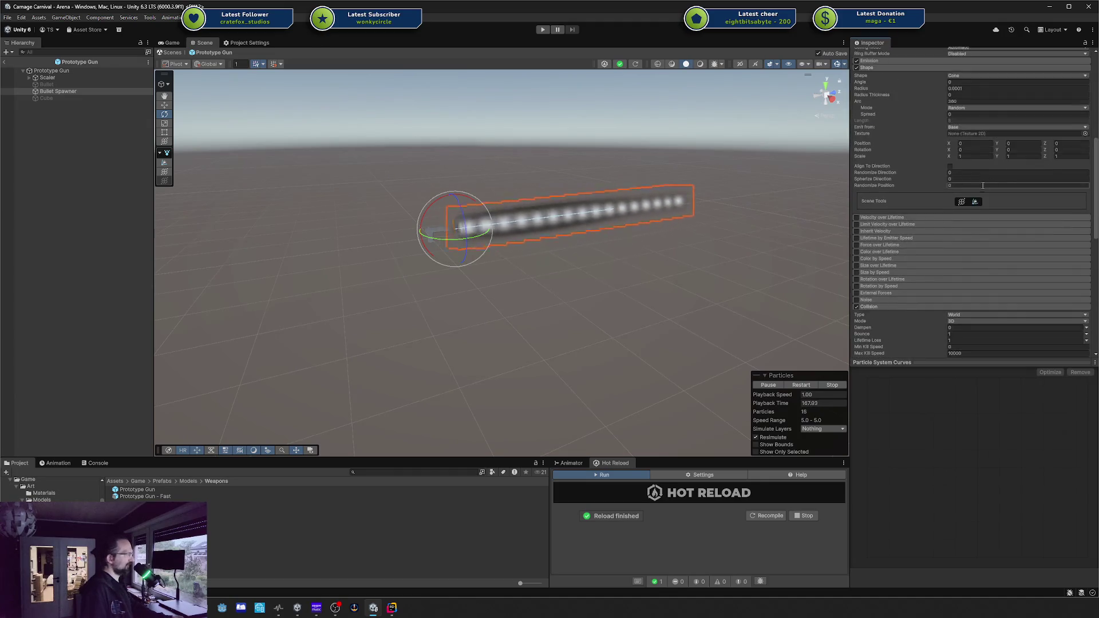
pyautogui.scroll(-3, 860, 239)
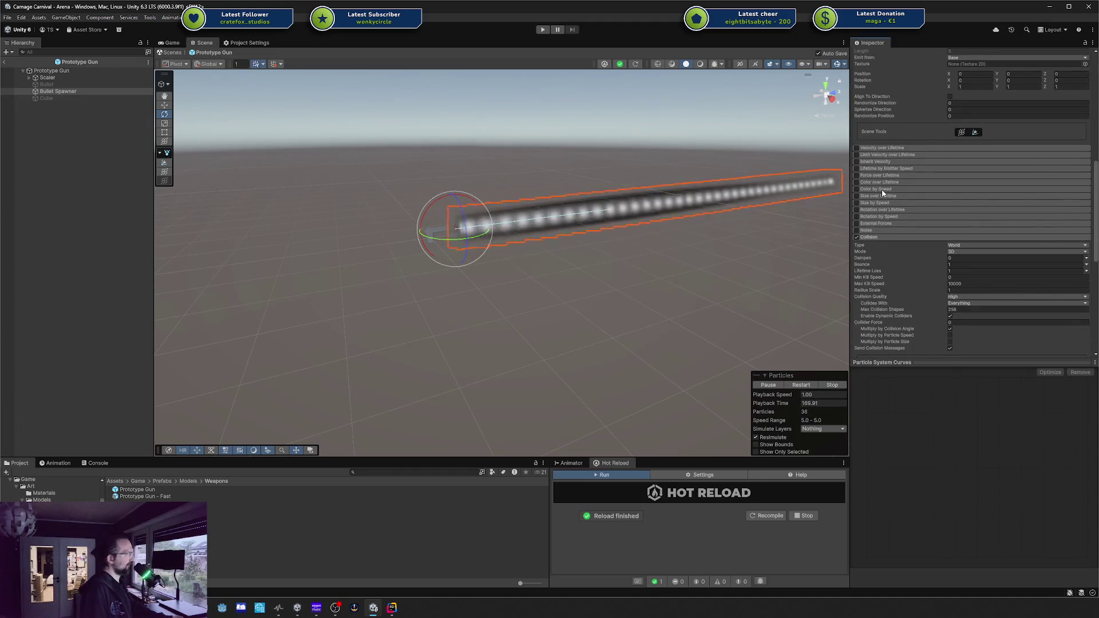
pyautogui.scroll(8, 881, 189)
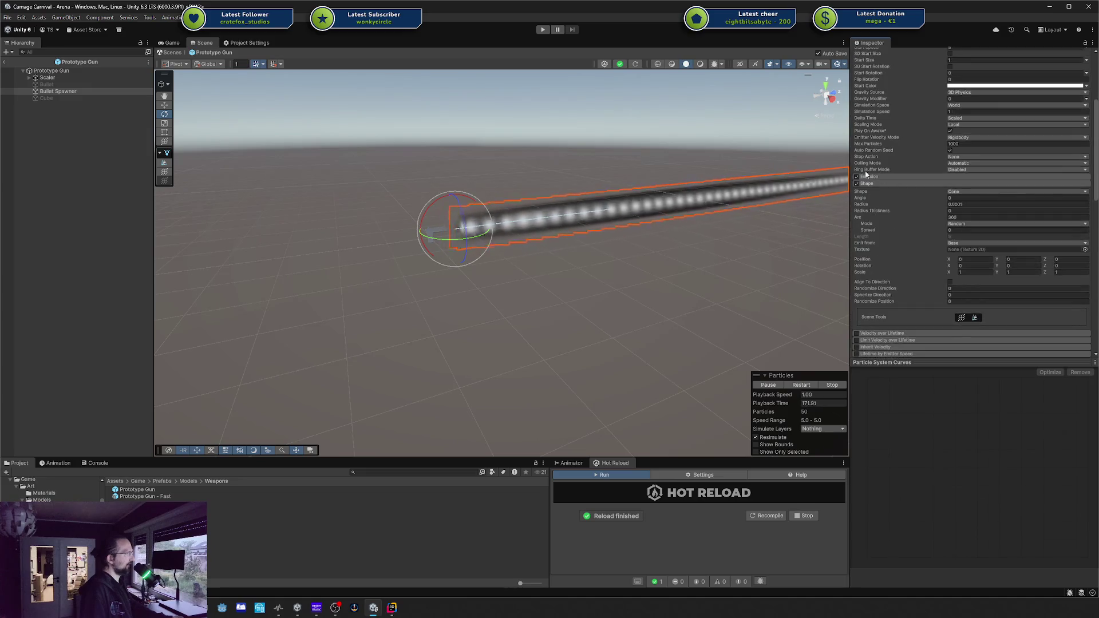
pyautogui.click(870, 177)
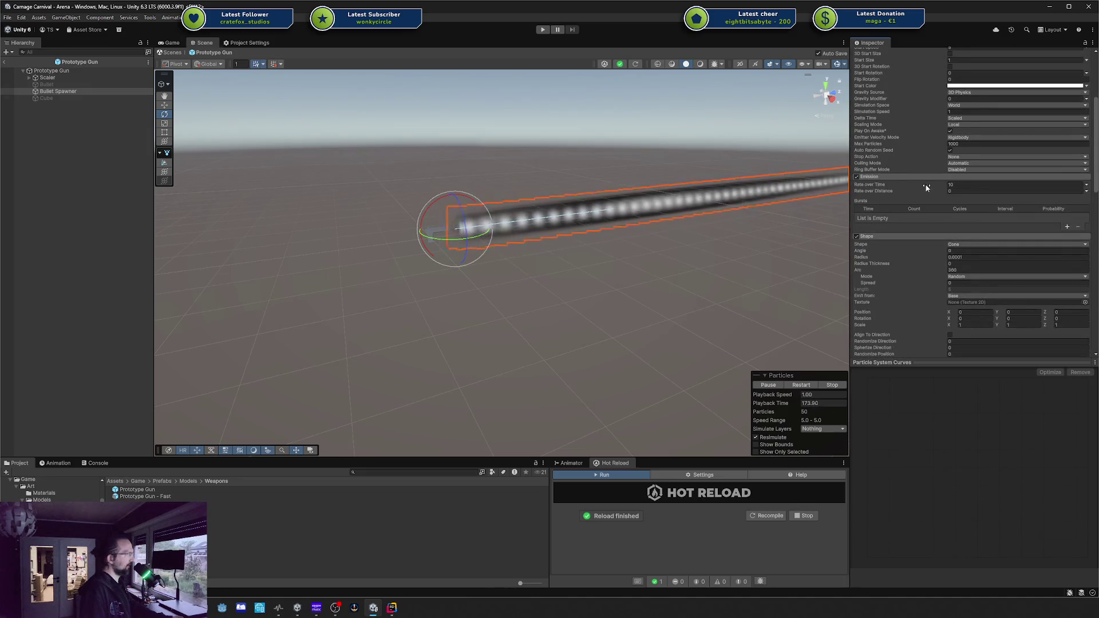
pyautogui.scroll(2, 962, 226)
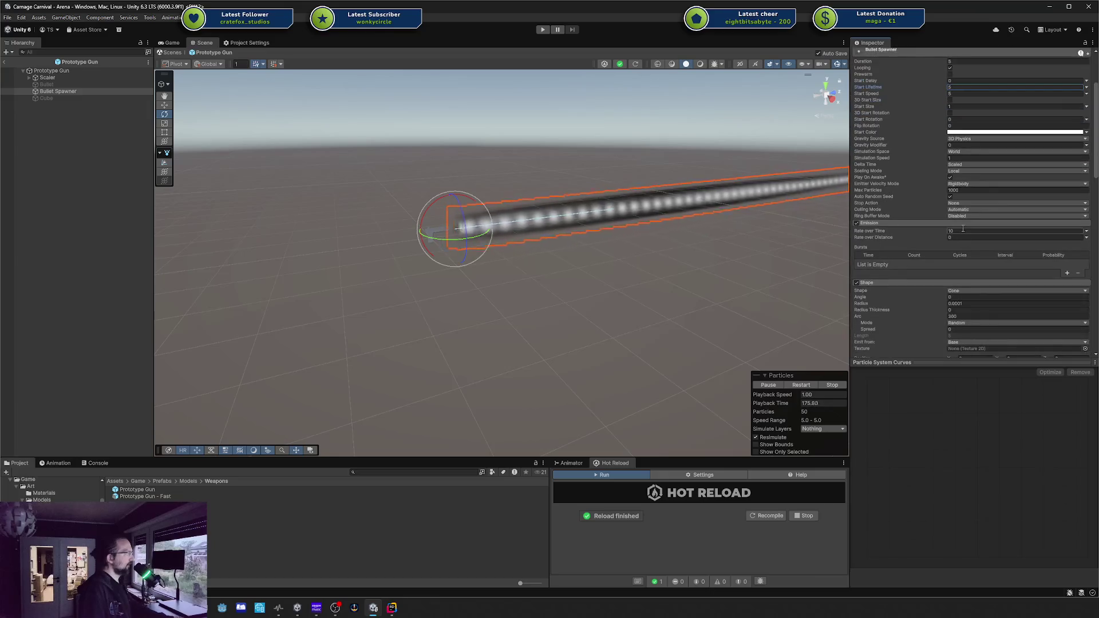
pyautogui.click(963, 229)
pyautogui.write('1')
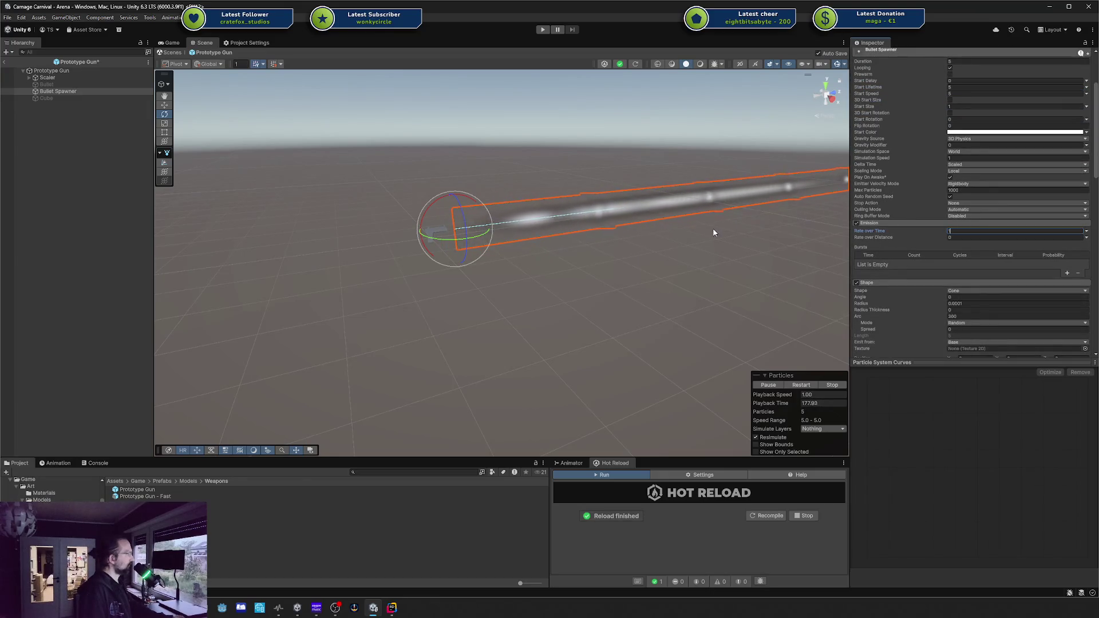
pyautogui.moveTo(712, 233)
pyautogui.keyDown('alt'); pyautogui.mouseDown()
pyautogui.moveTo(655, 271)
pyautogui.moveTo(659, 252)
pyautogui.mouseUp(); pyautogui.keyUp('alt')
pyautogui.scroll(-10, 974, 226)
pyautogui.scroll(-8, 865, 190)
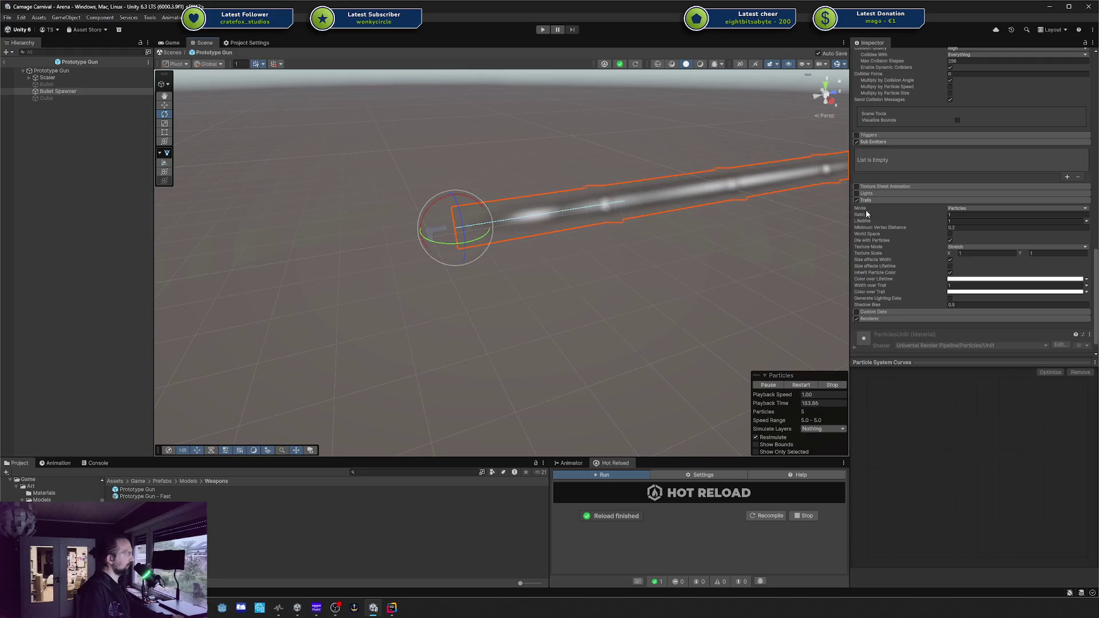
pyautogui.click(857, 201)
pyautogui.click(857, 201)
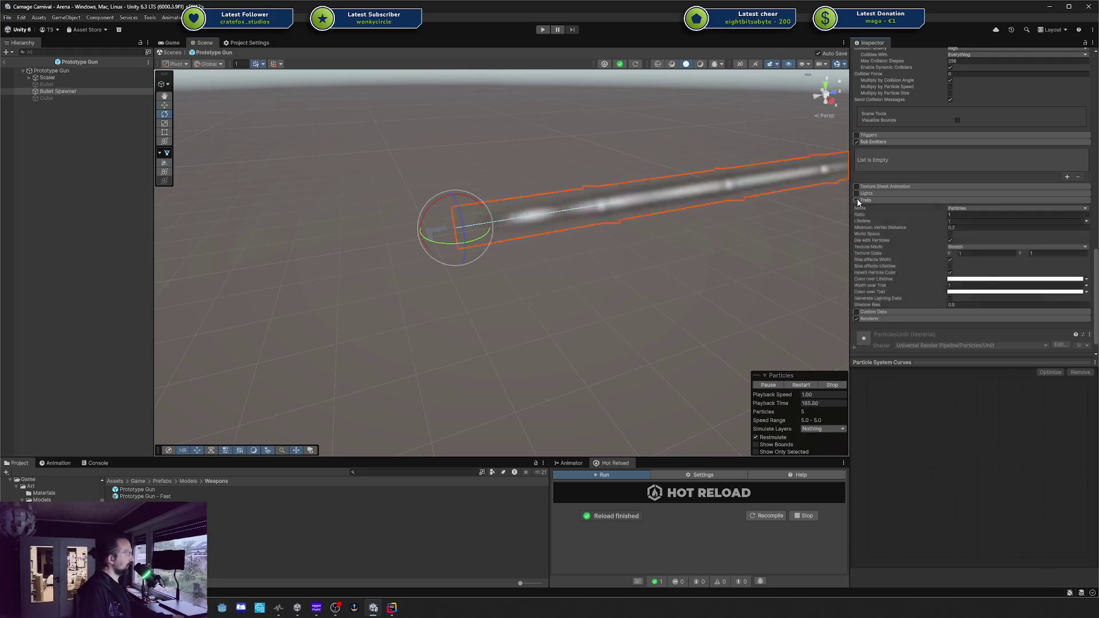
pyautogui.click(975, 209)
pyautogui.click(971, 226)
pyautogui.click(972, 209)
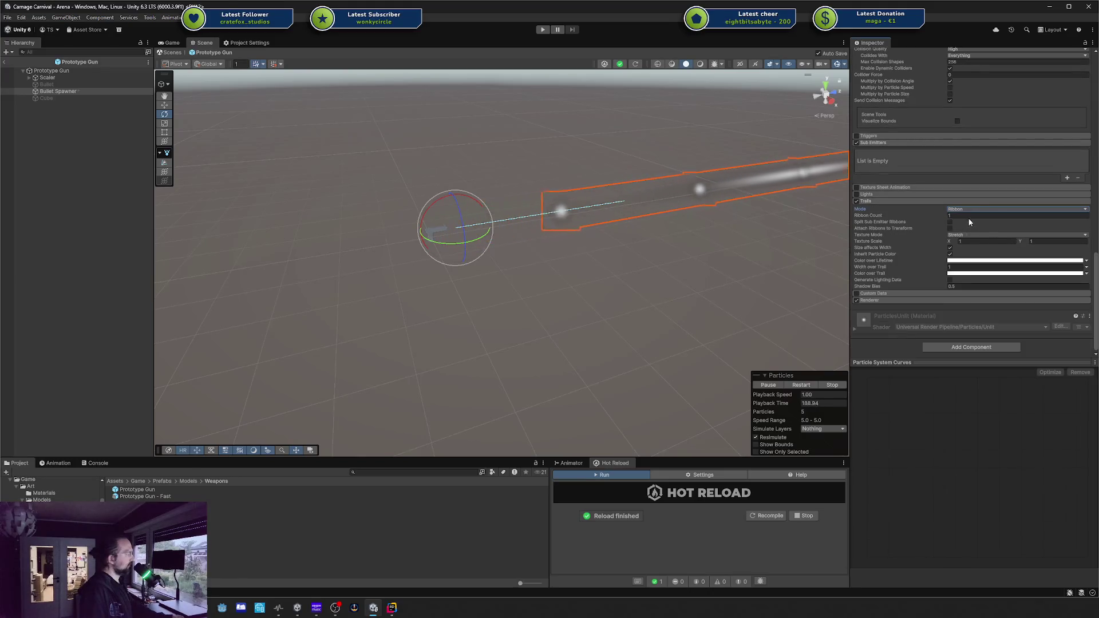
pyautogui.click(972, 217)
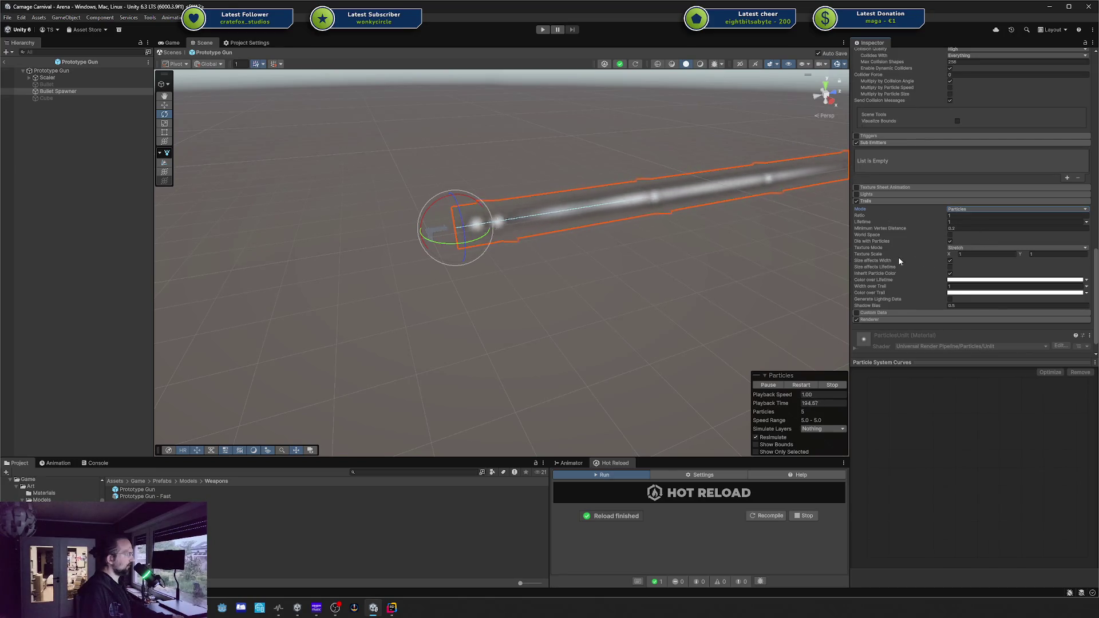
pyautogui.click(1059, 254)
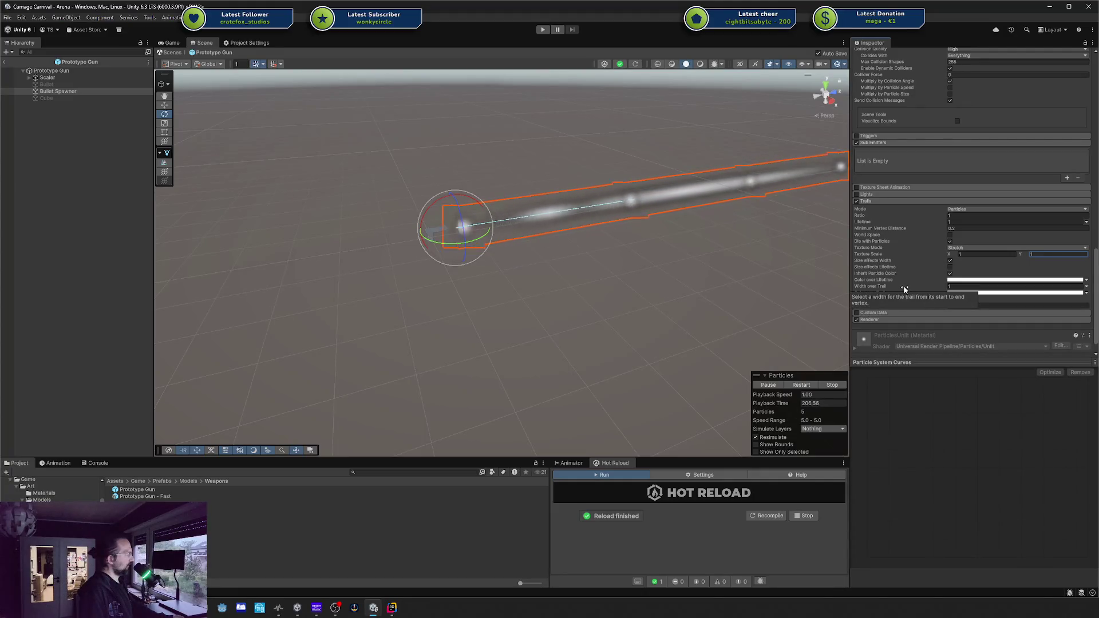
pyautogui.click(967, 247)
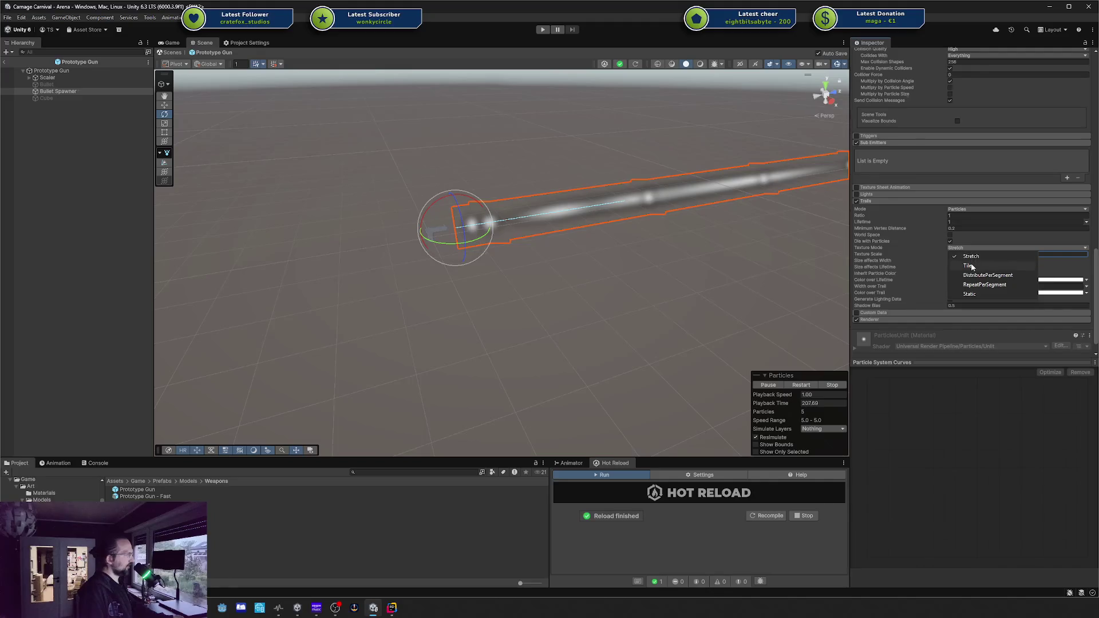
pyautogui.click(971, 265)
pyautogui.click(971, 247)
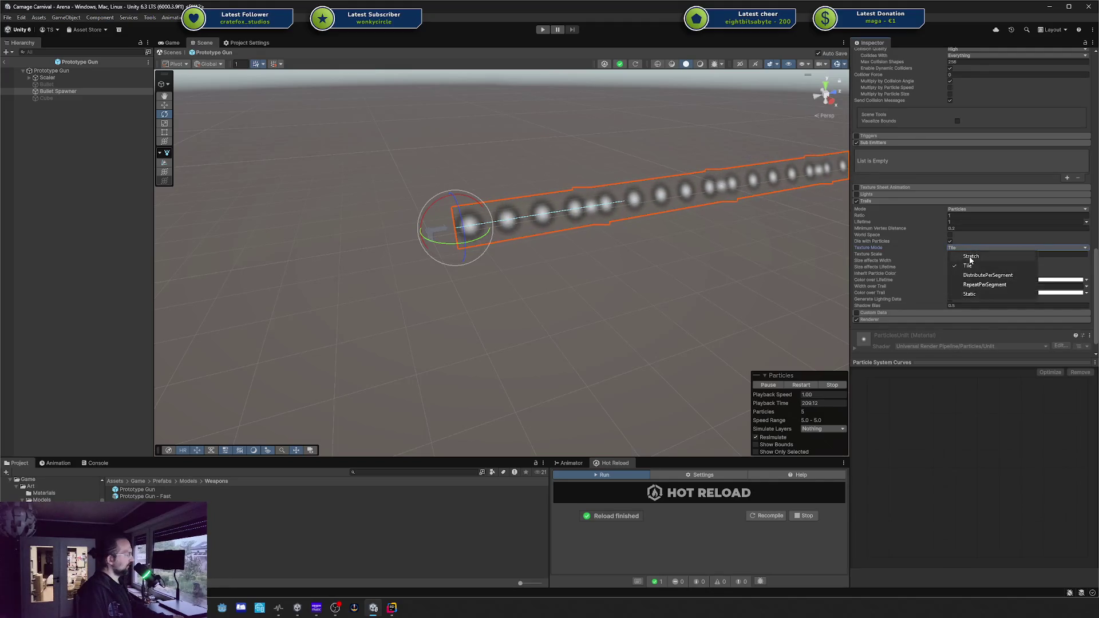
pyautogui.click(970, 258)
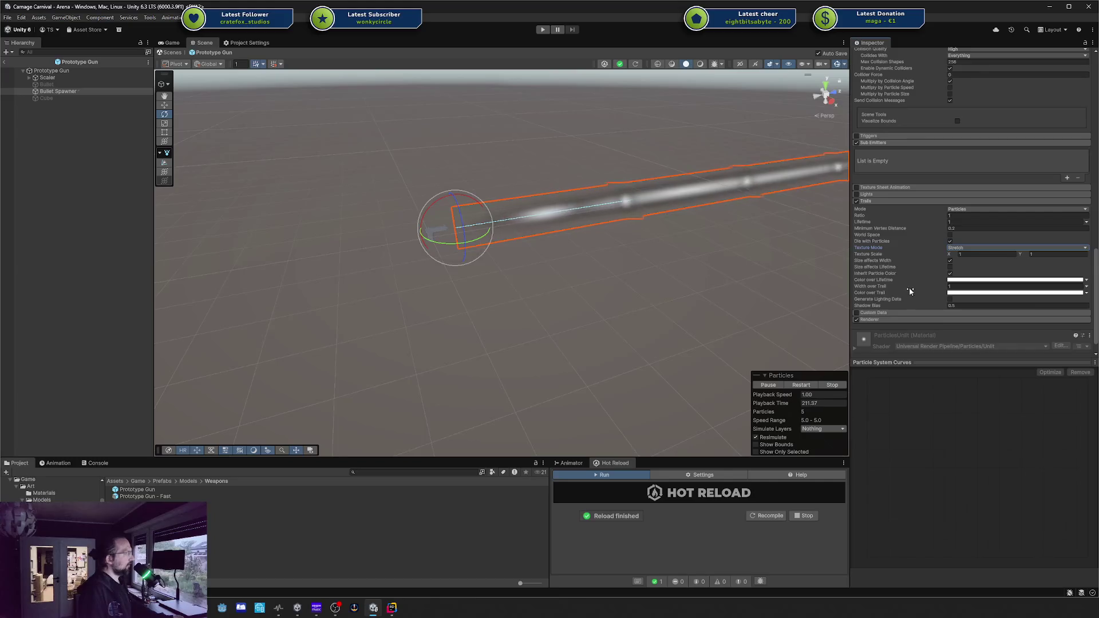
# Set the Renderer's Trail Material to Default-Line
pyautogui.click(869, 321)
pyautogui.scroll(-3, 916, 300)
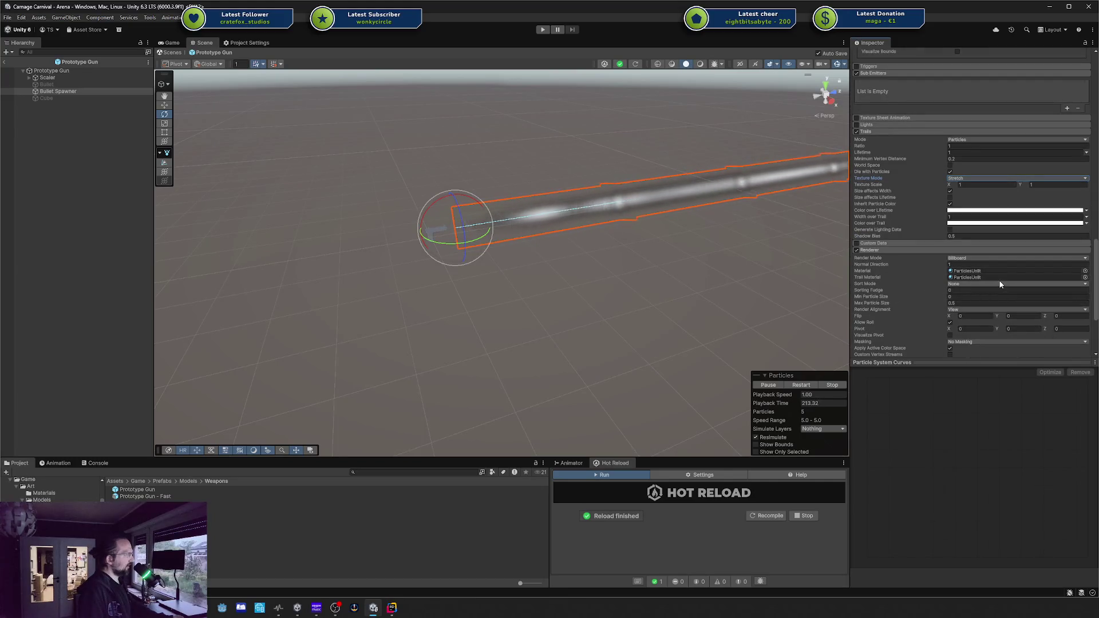
pyautogui.click(1085, 277)
pyautogui.moveTo(873, 299); pyautogui.dragTo(869, 298)
pyautogui.click(1009, 354)
pyautogui.doubleClick(1009, 355)
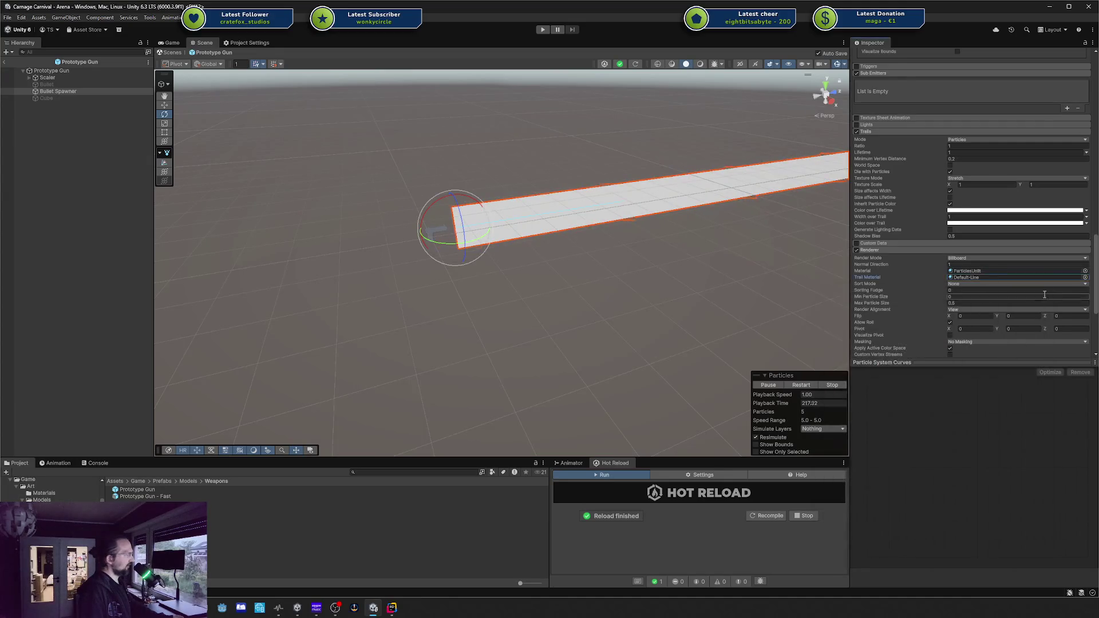
# Reduce Width over Trail so the trails become thin lines
pyautogui.scroll(-2, 910, 333)
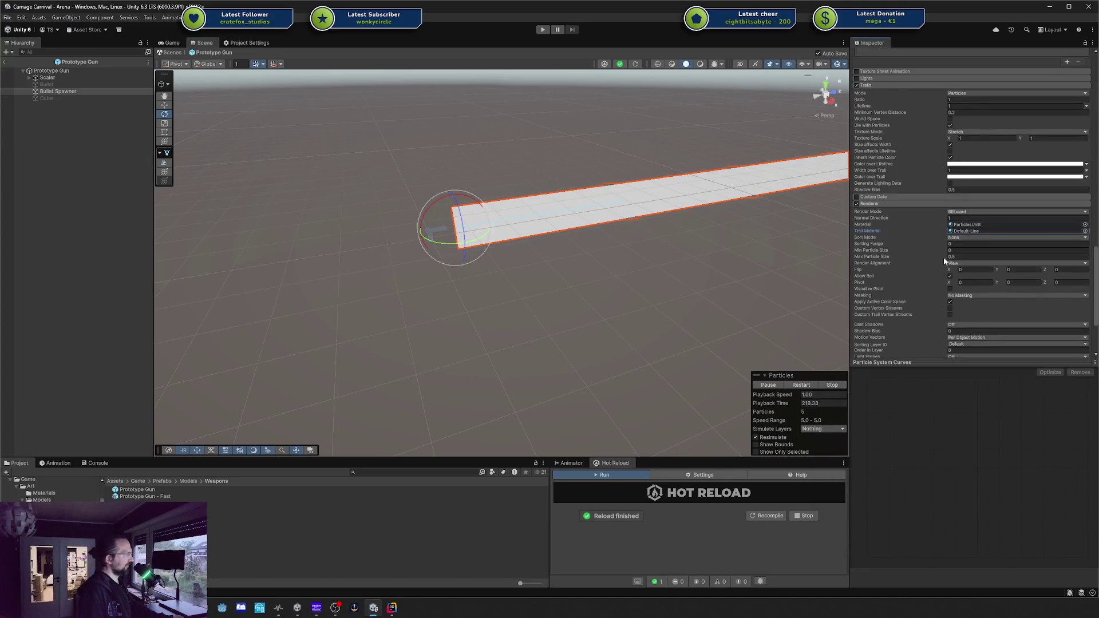
pyautogui.scroll(-1, 898, 279)
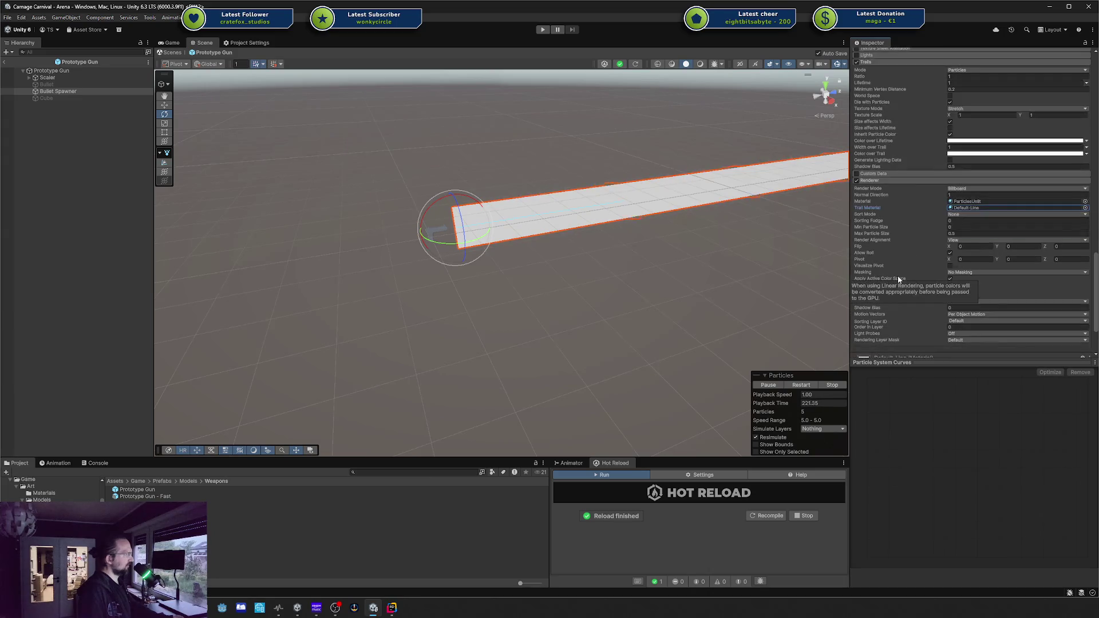
pyautogui.scroll(2, 898, 279)
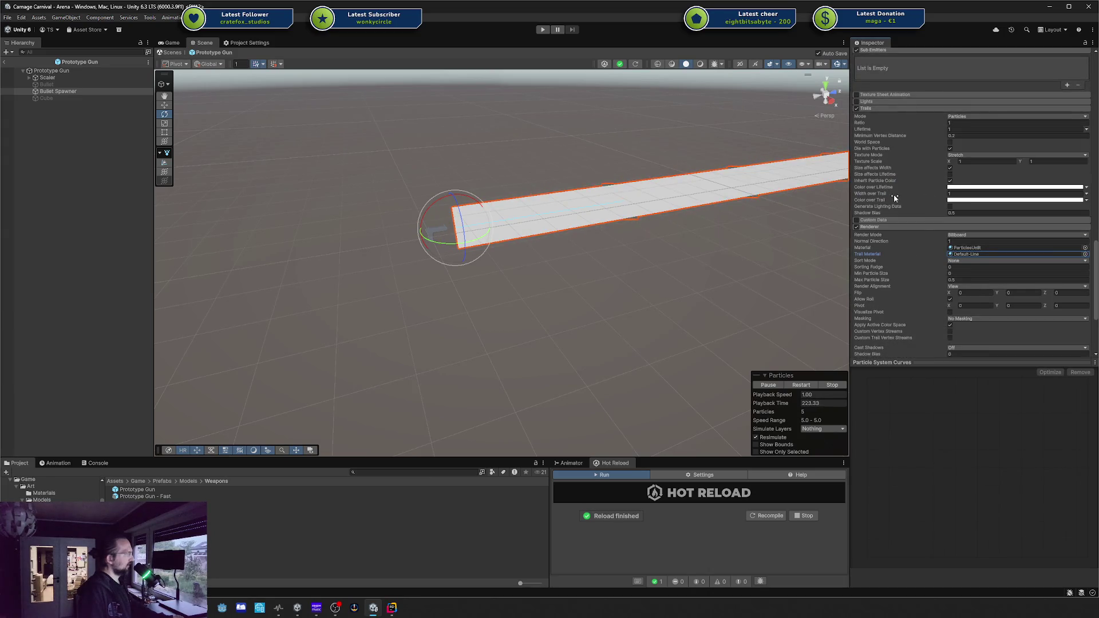
pyautogui.moveTo(894, 197)
pyautogui.mouseDown()
pyautogui.moveTo(882, 199)
pyautogui.moveTo(907, 204)
pyautogui.moveTo(892, 209)
pyautogui.mouseUp()
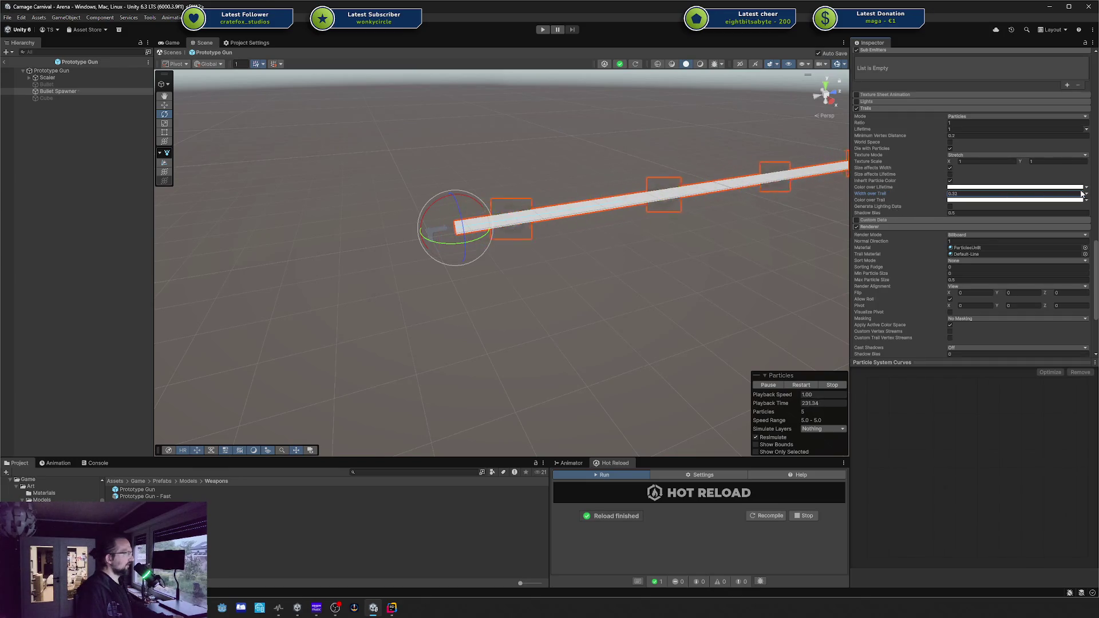
# Make Width over Trail a curve tapering from 1 at the start to zero
pyautogui.click(1093, 212)
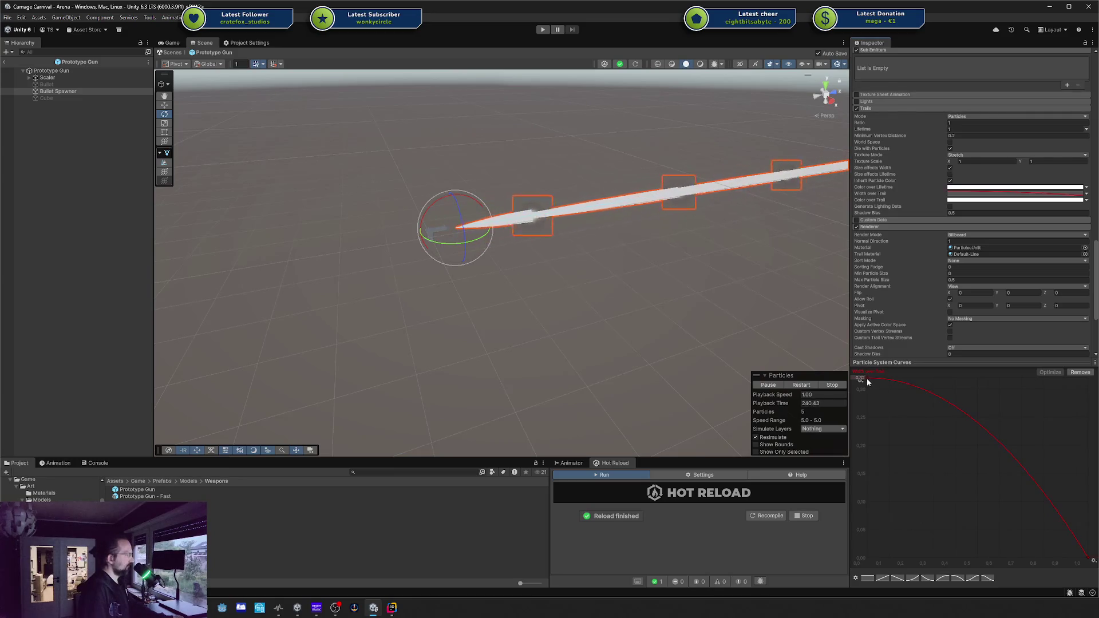
pyautogui.moveTo(867, 378); pyautogui.dragTo(867, 429)
pyautogui.moveTo(866, 480); pyautogui.dragTo(875, 373)
pyautogui.scroll(-5, 916, 245)
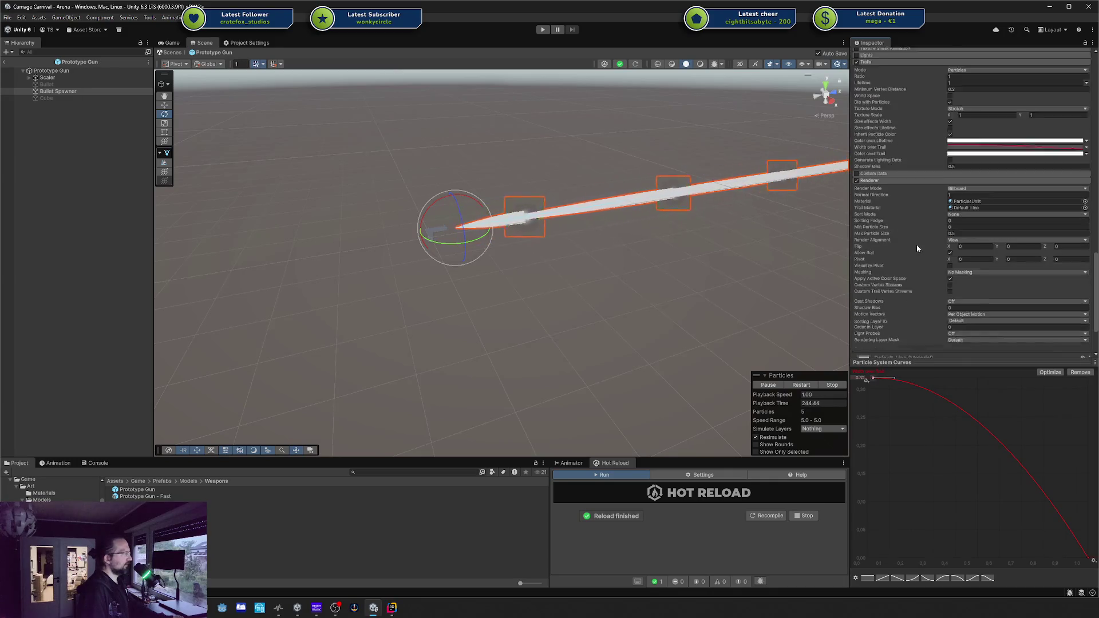
pyautogui.scroll(2, 967, 218)
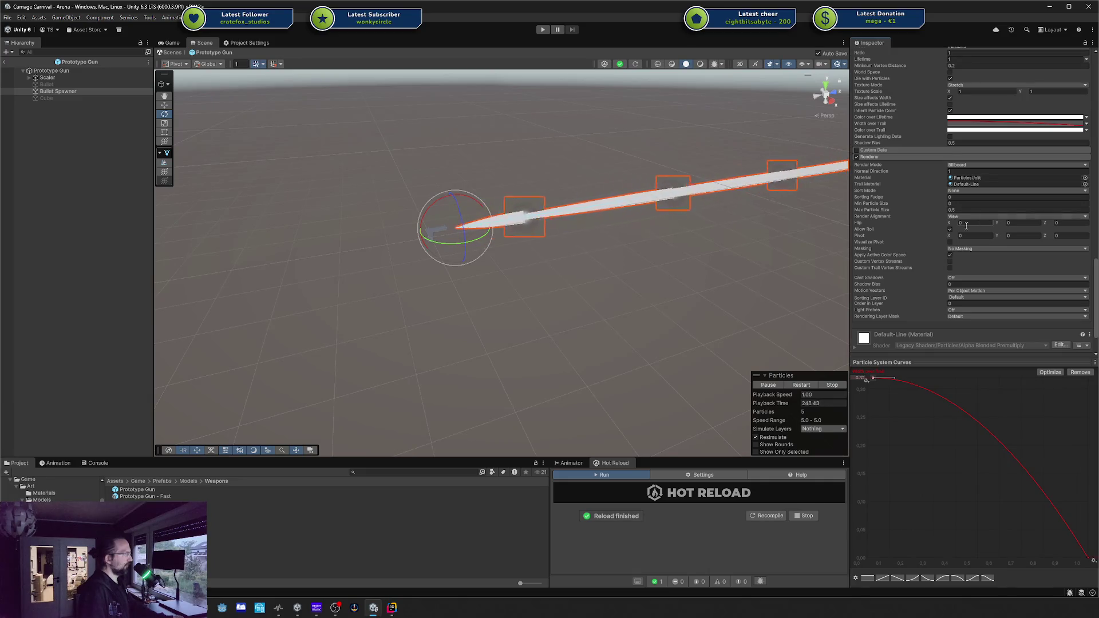
pyautogui.scroll(3, 912, 237)
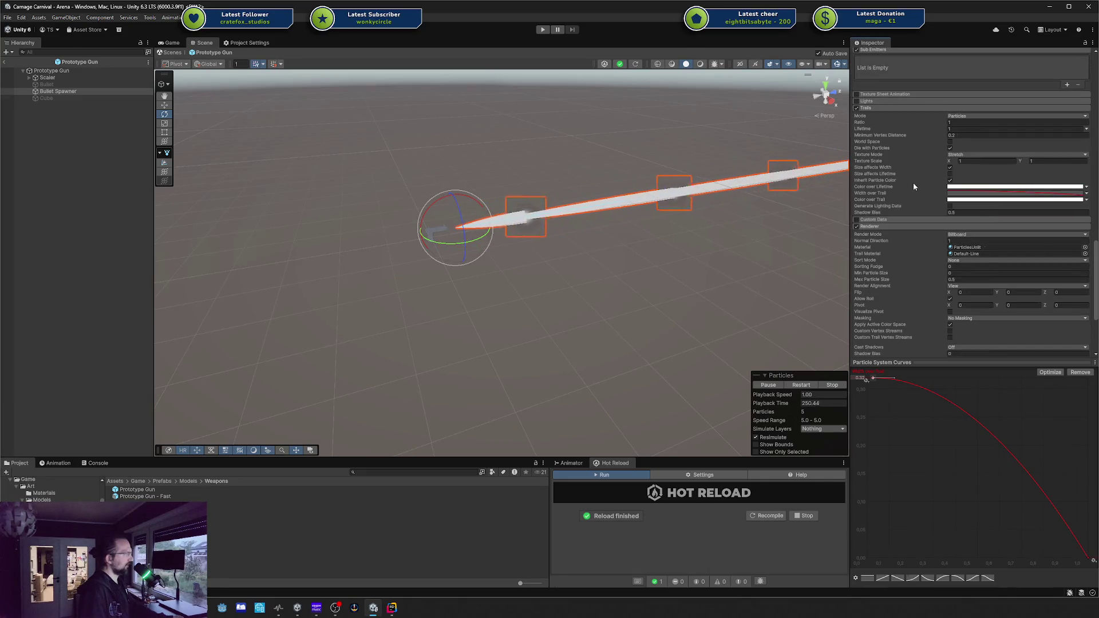
# Turn on Size affects Lifetime and shorten the trail Lifetime drastically
pyautogui.click(951, 174)
pyautogui.scroll(2, 933, 164)
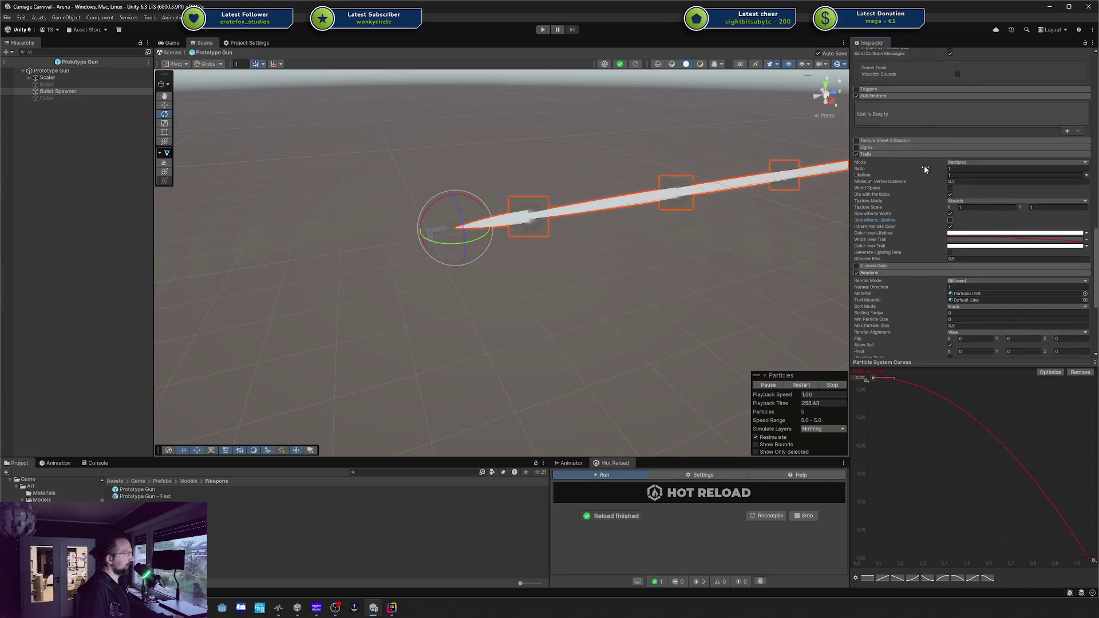
pyautogui.moveTo(900, 177); pyautogui.dragTo(883, 181)
pyautogui.doubleClick(961, 175)
# Set the trail Lifetime to 0.05
pyautogui.write('0.05')
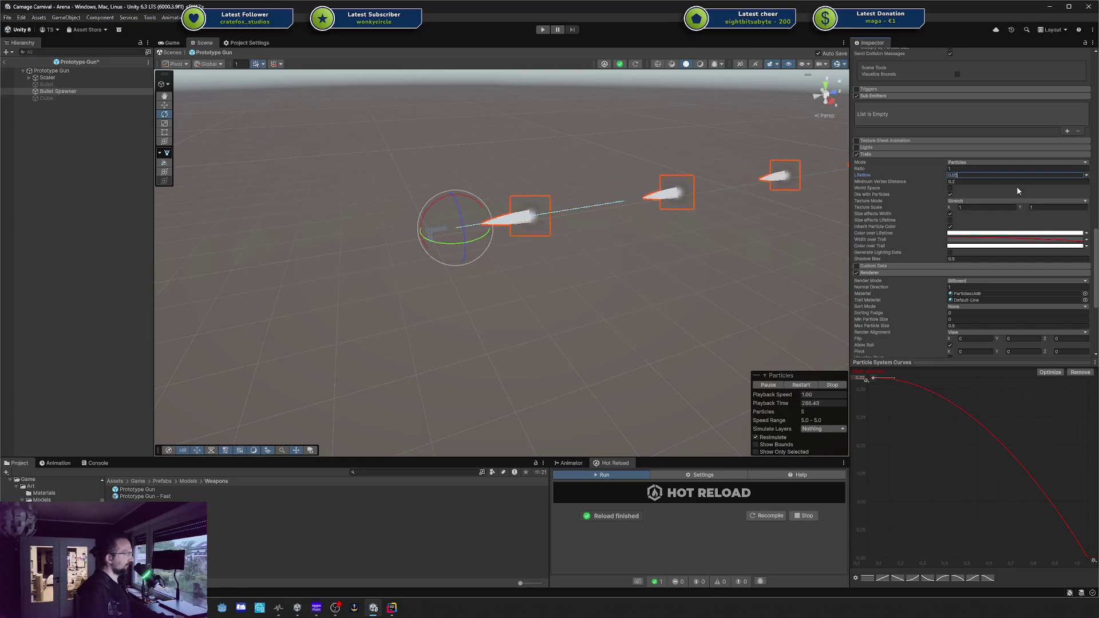
pyautogui.click(971, 246)
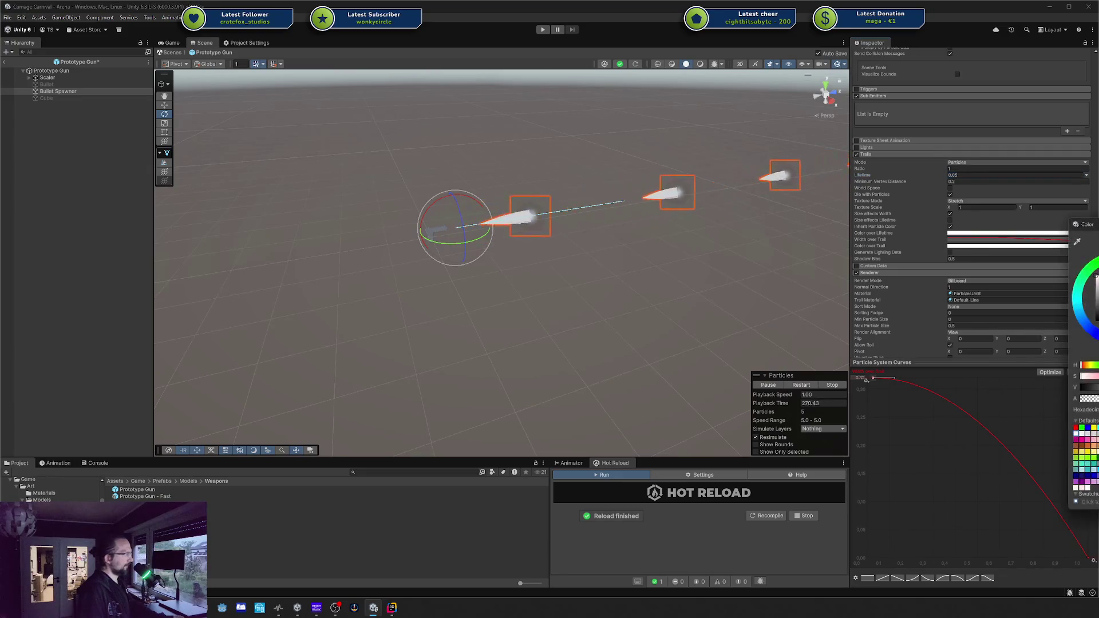
pyautogui.click(1073, 239)
# Open the trails' Color over Lifetime gradient and its starting colour key
pyautogui.click(1084, 235)
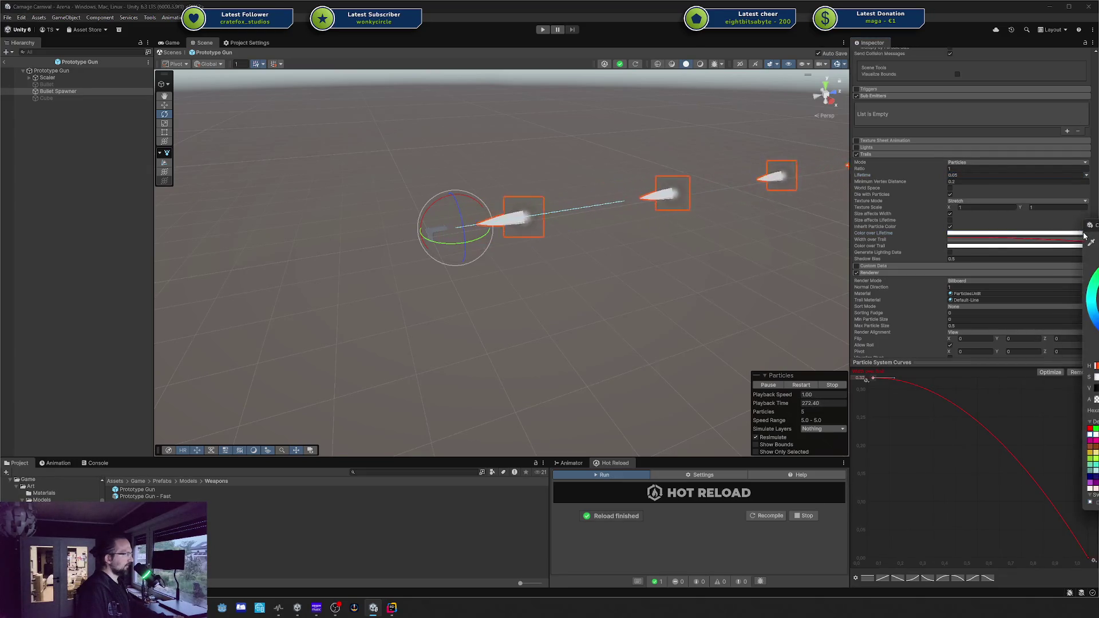
pyautogui.press('Escape')
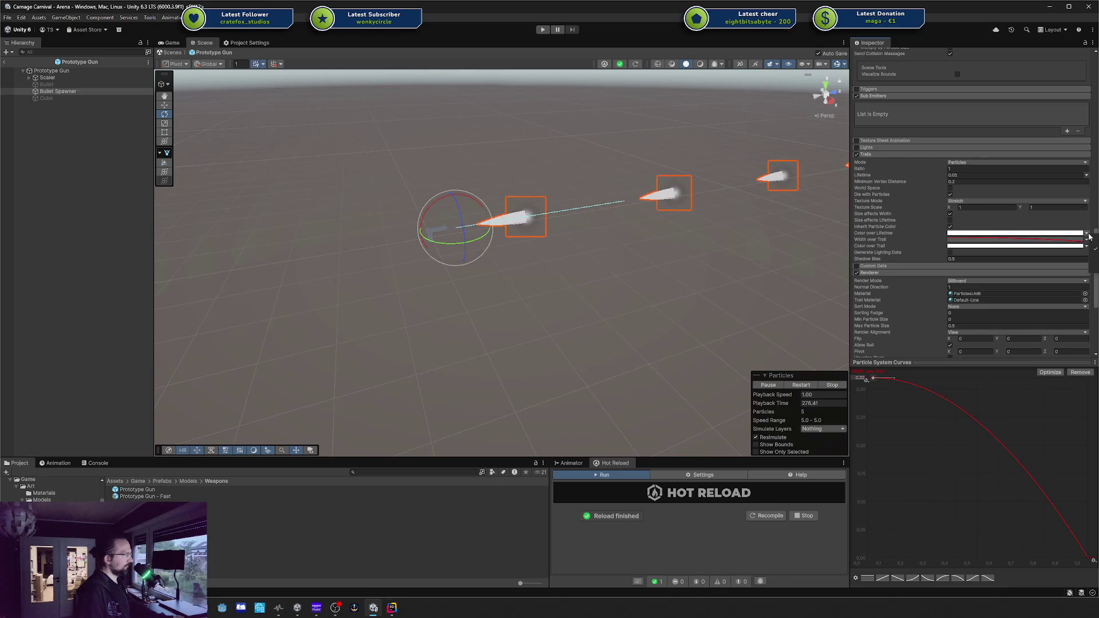
pyautogui.click(1059, 234)
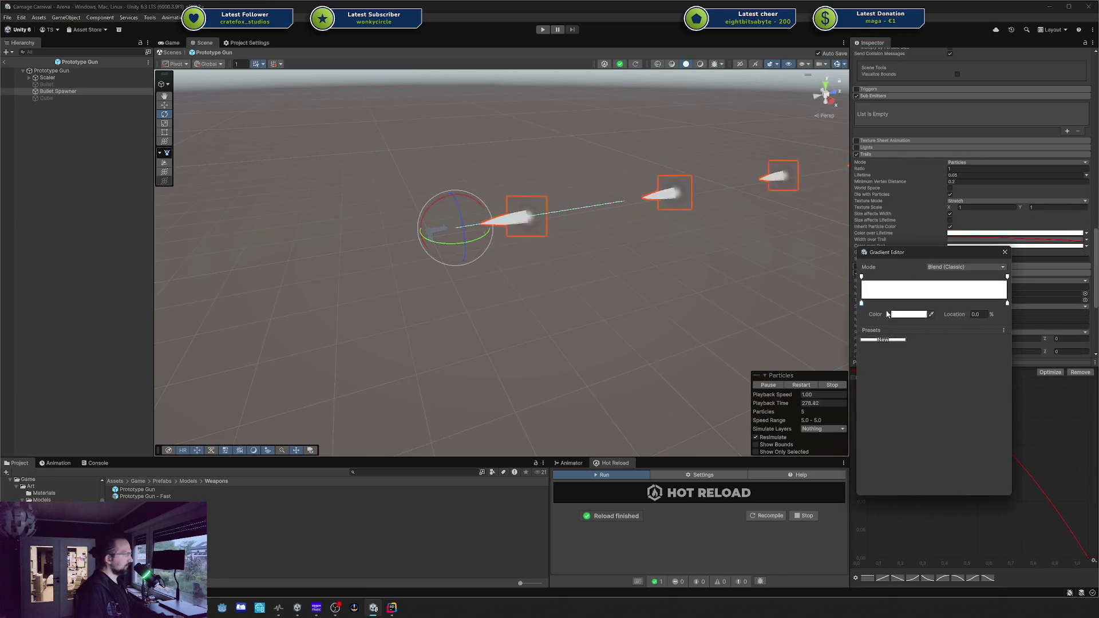
pyautogui.doubleClick(863, 303)
# Darken the gradient's start key to dark grey and close the gradient editor
pyautogui.moveTo(936, 362)
pyautogui.mouseDown()
pyautogui.moveTo(886, 417)
pyautogui.moveTo(892, 380)
pyautogui.mouseUp()
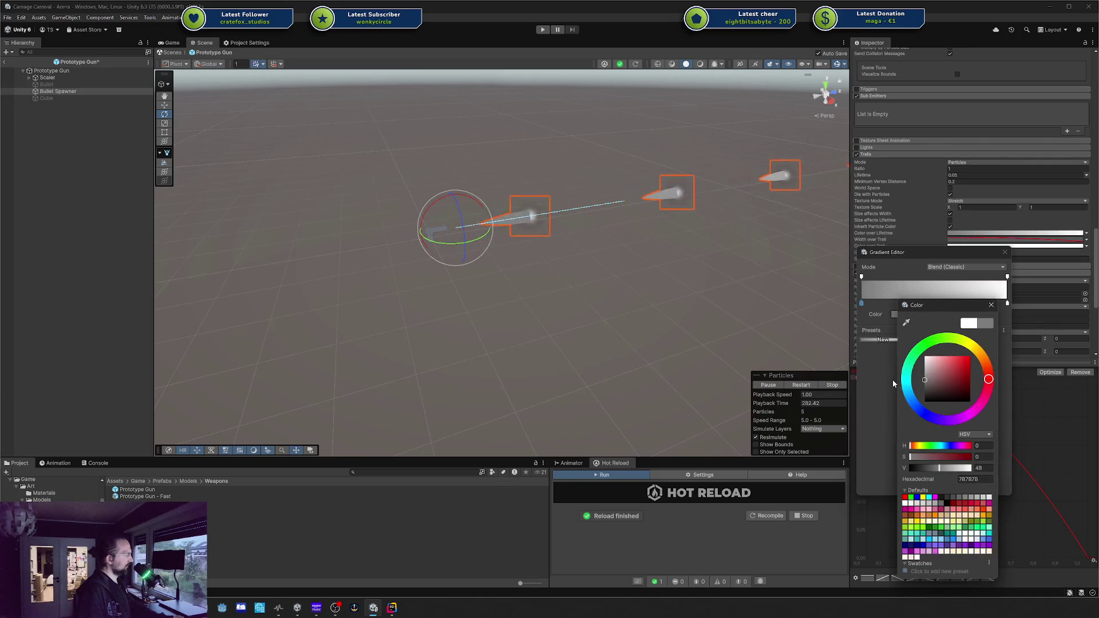
pyautogui.click(992, 306)
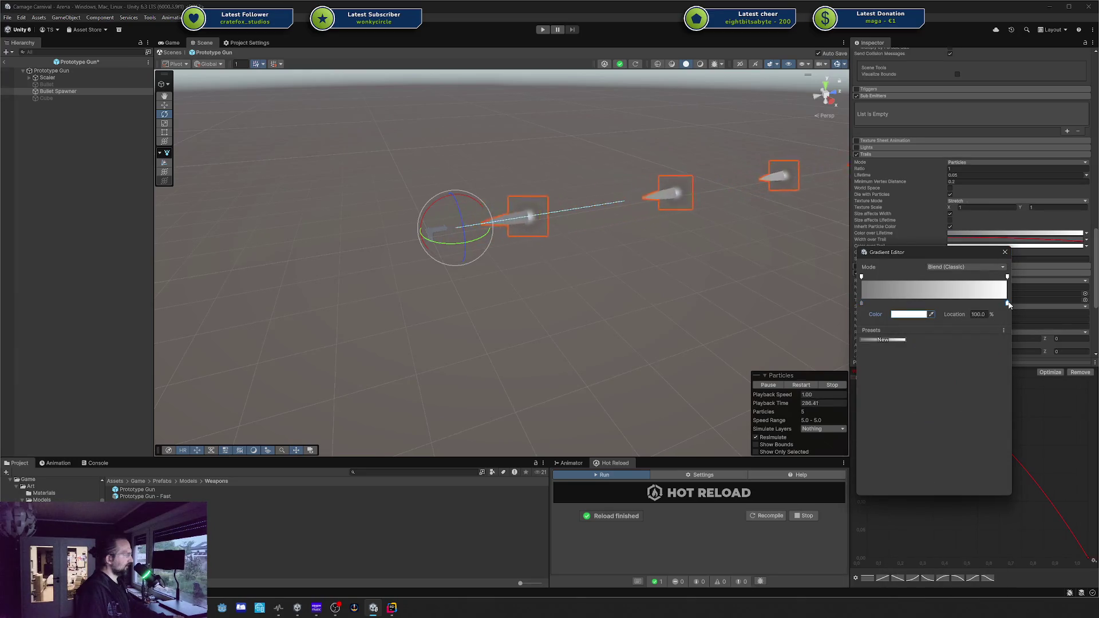
pyautogui.click(922, 315)
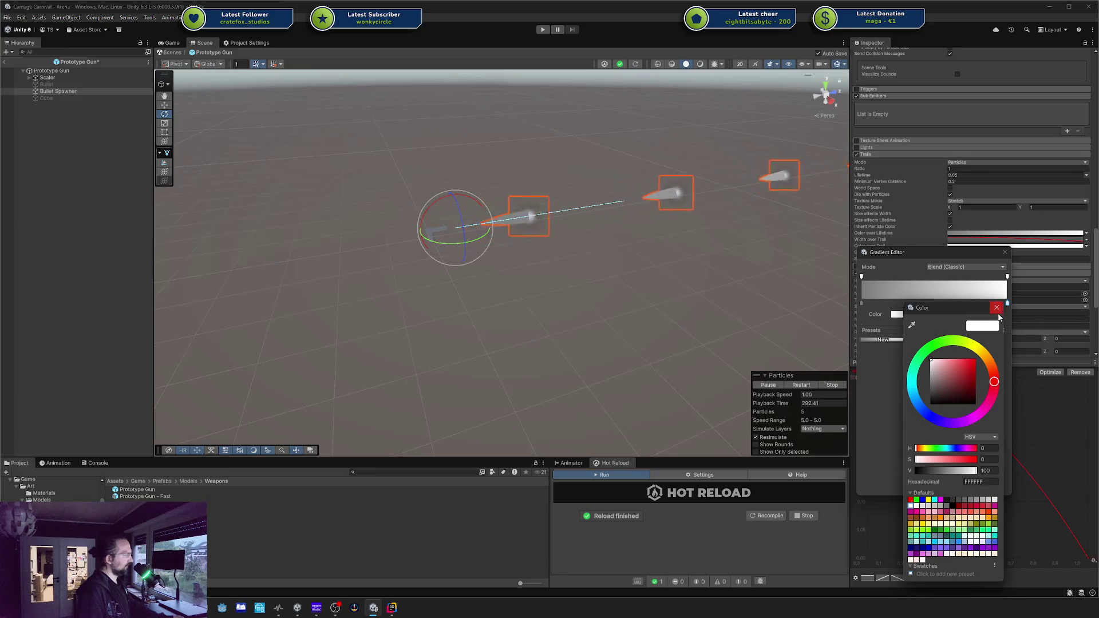
pyautogui.click(997, 308)
pyautogui.click(1005, 254)
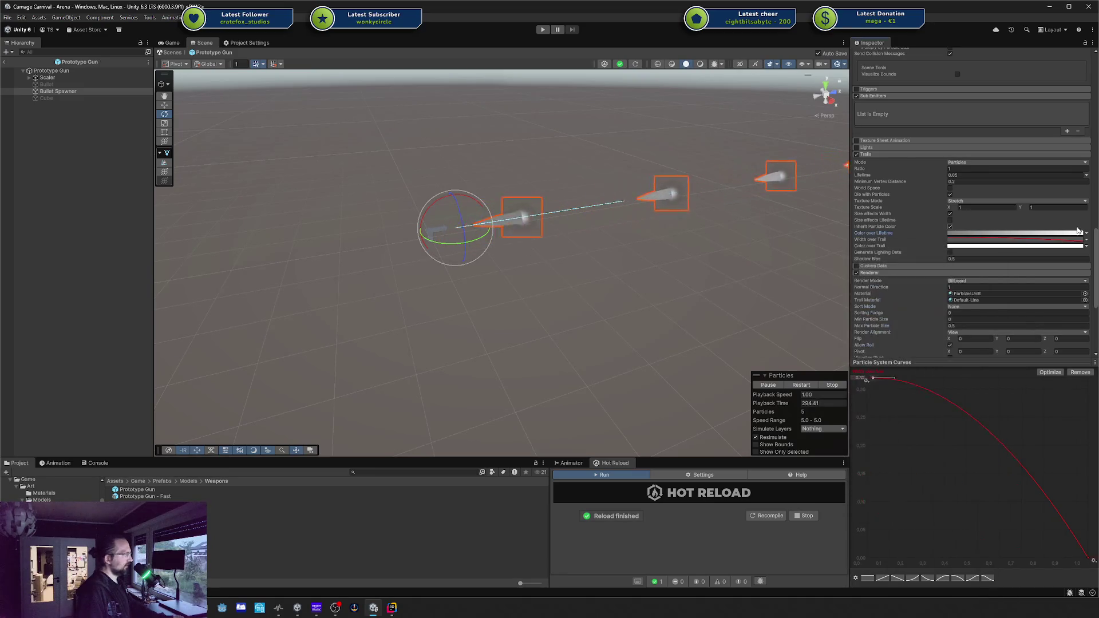
# Switch the trail colour gradient's blend mode to Blend (Perceptual)
pyautogui.click(1085, 233)
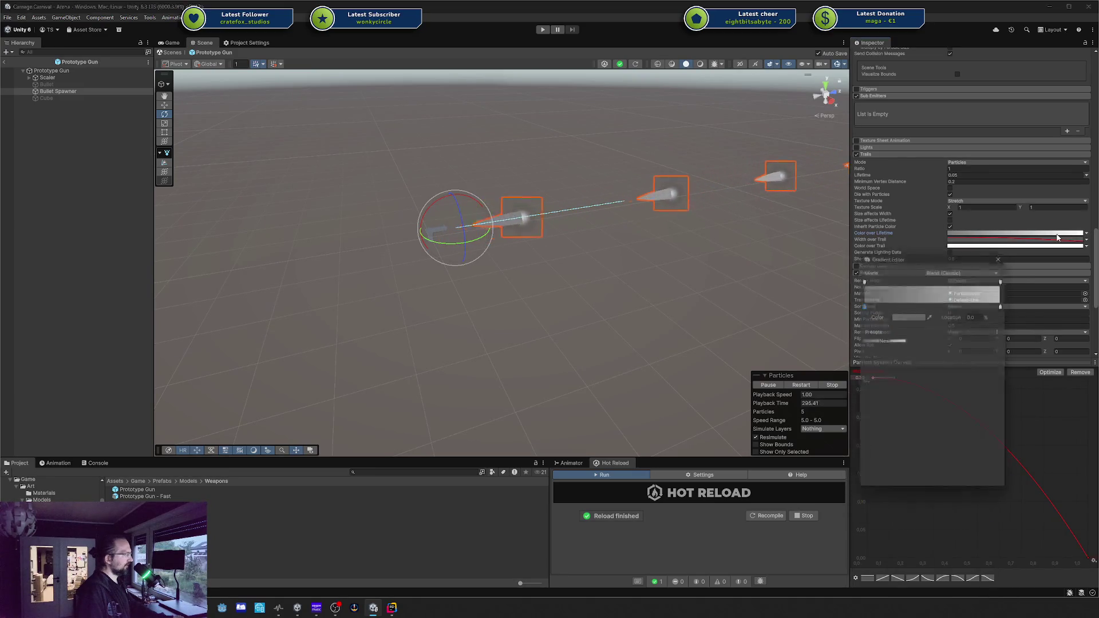
pyautogui.click(915, 315)
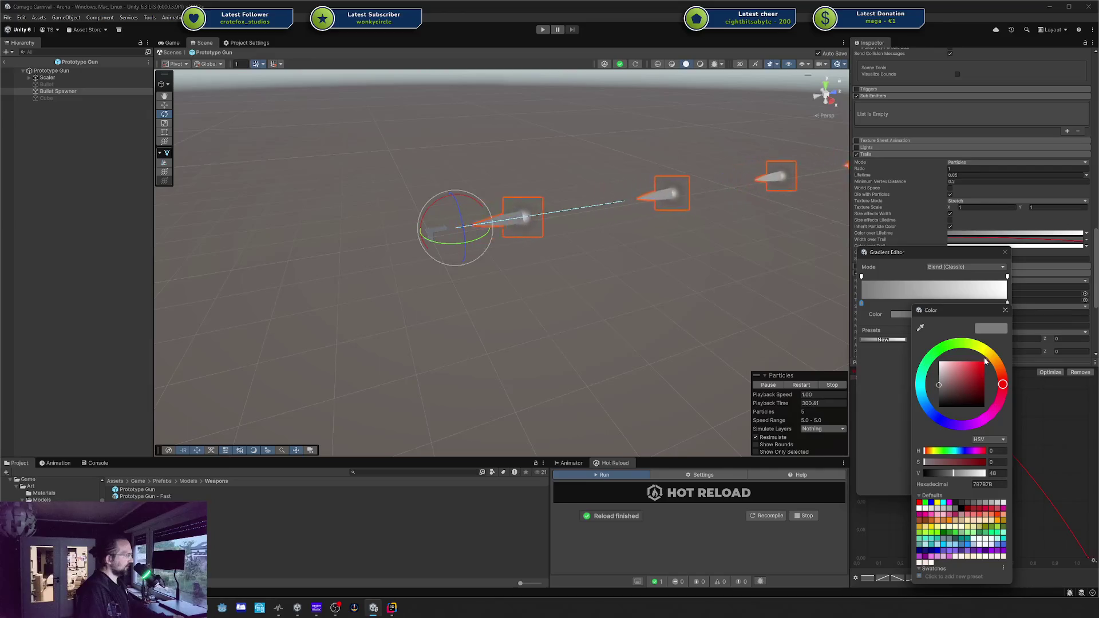
pyautogui.click(1004, 311)
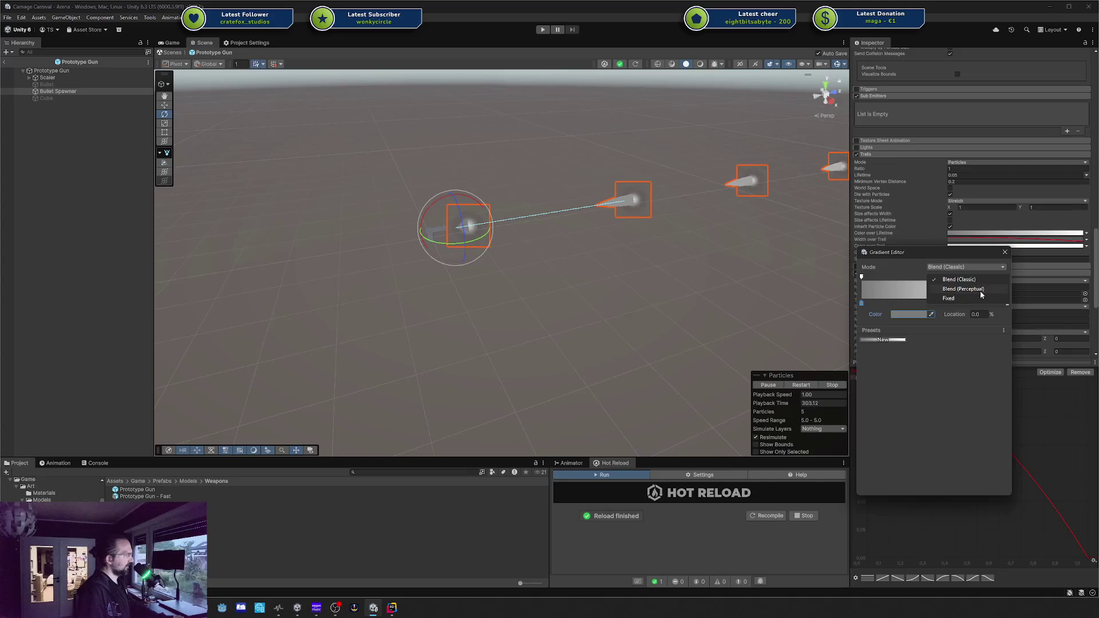
pyautogui.click(980, 290)
pyautogui.click(967, 267)
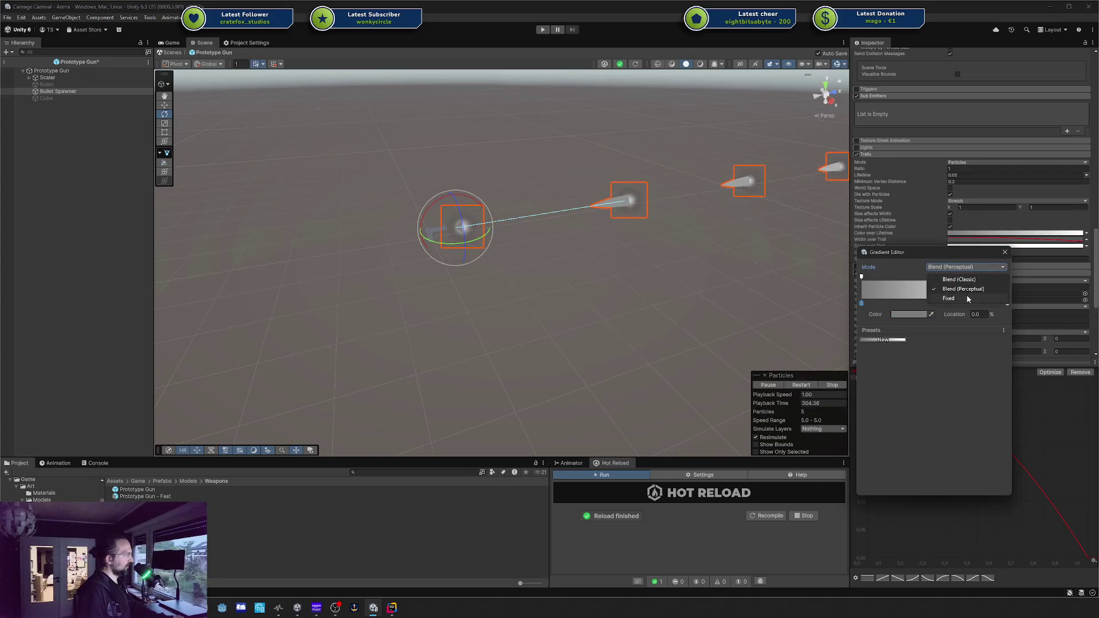
pyautogui.click(967, 298)
pyautogui.click(966, 267)
pyautogui.click(961, 280)
pyautogui.click(1005, 252)
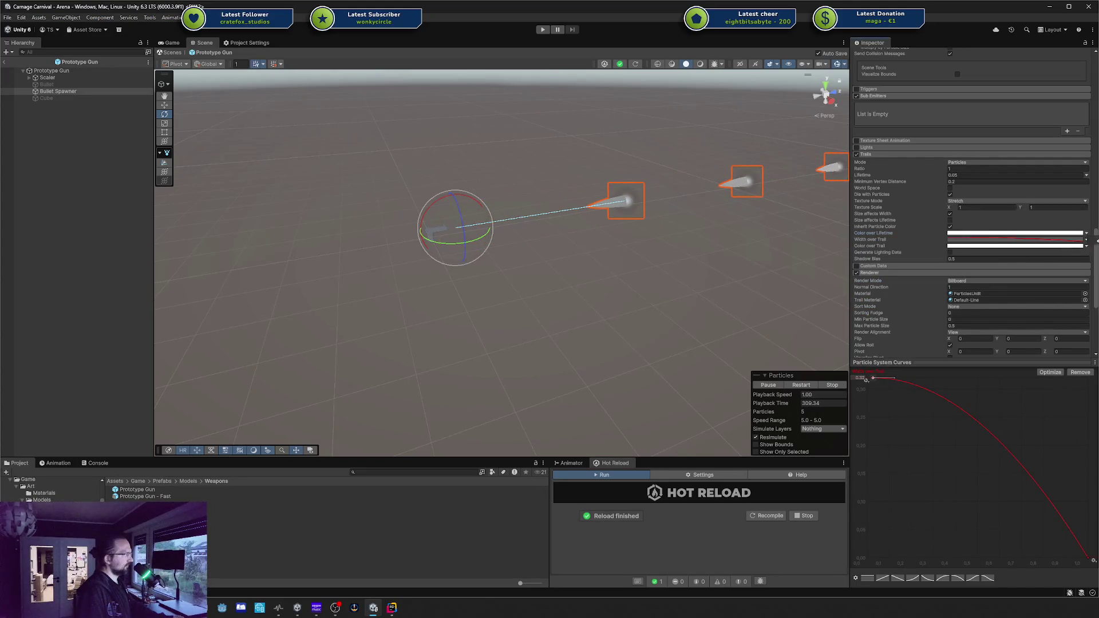
# Lower the alpha of the trail Color
pyautogui.click(1014, 233)
pyautogui.moveTo(1060, 405); pyautogui.dragTo(1055, 405)
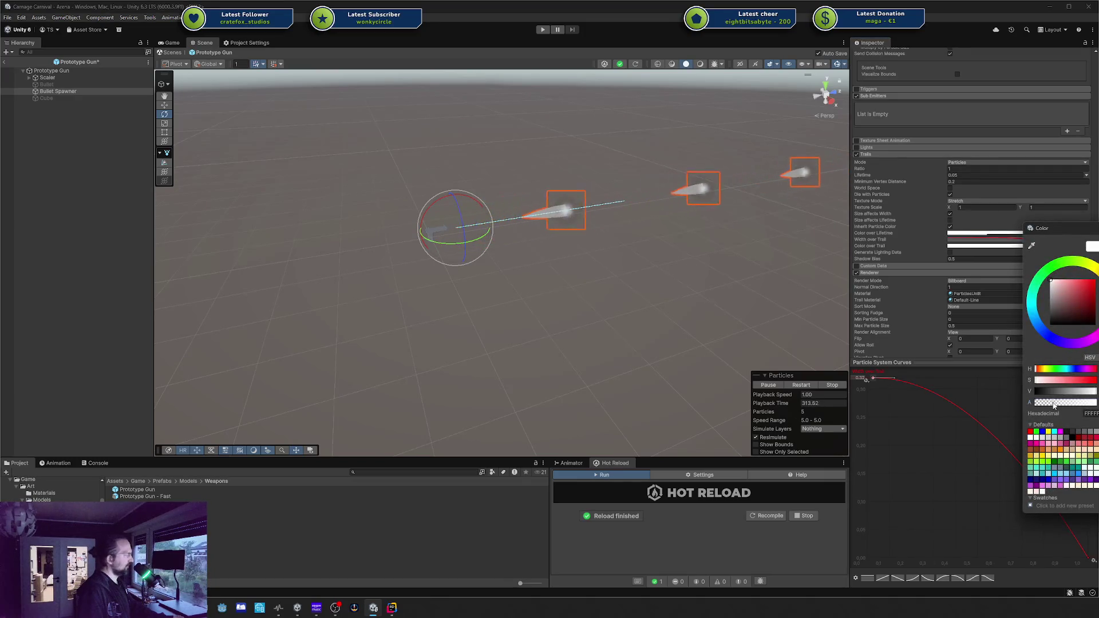
pyautogui.click(772, 233)
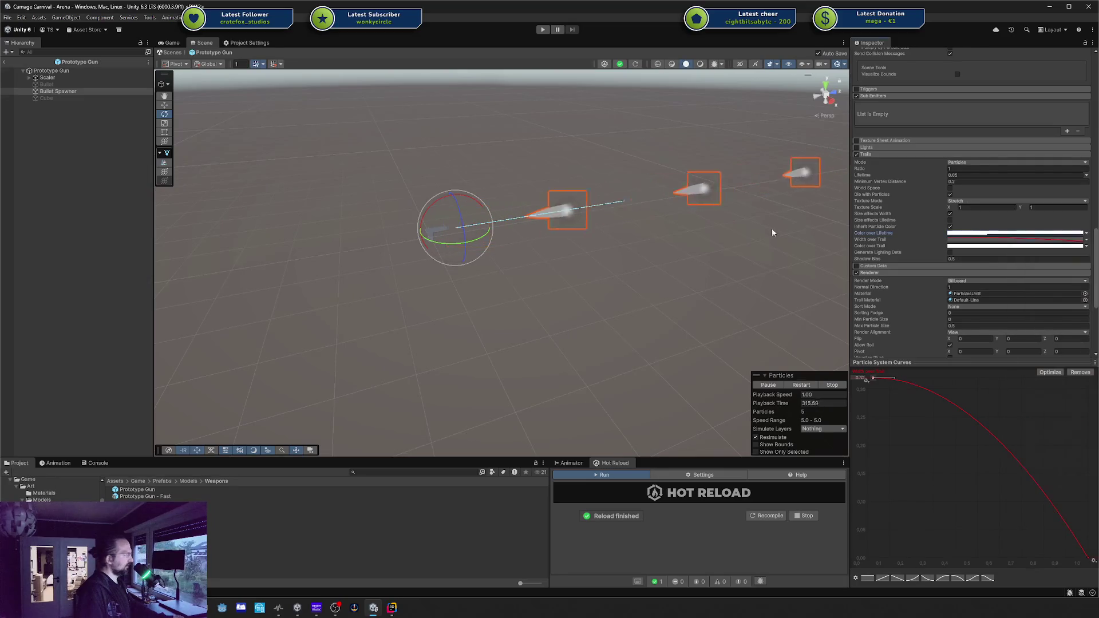
# Set the main module's Start Size to 0.5 so bullets render smaller
pyautogui.moveTo(712, 233)
pyautogui.mouseDown()
pyautogui.moveTo(506, 250)
pyautogui.moveTo(527, 213)
pyautogui.moveTo(522, 221)
pyautogui.moveTo(595, 232)
pyautogui.mouseUp()
pyautogui.scroll(2, 521, 221)
pyautogui.scroll(3, 923, 225)
pyautogui.scroll(10, 923, 225)
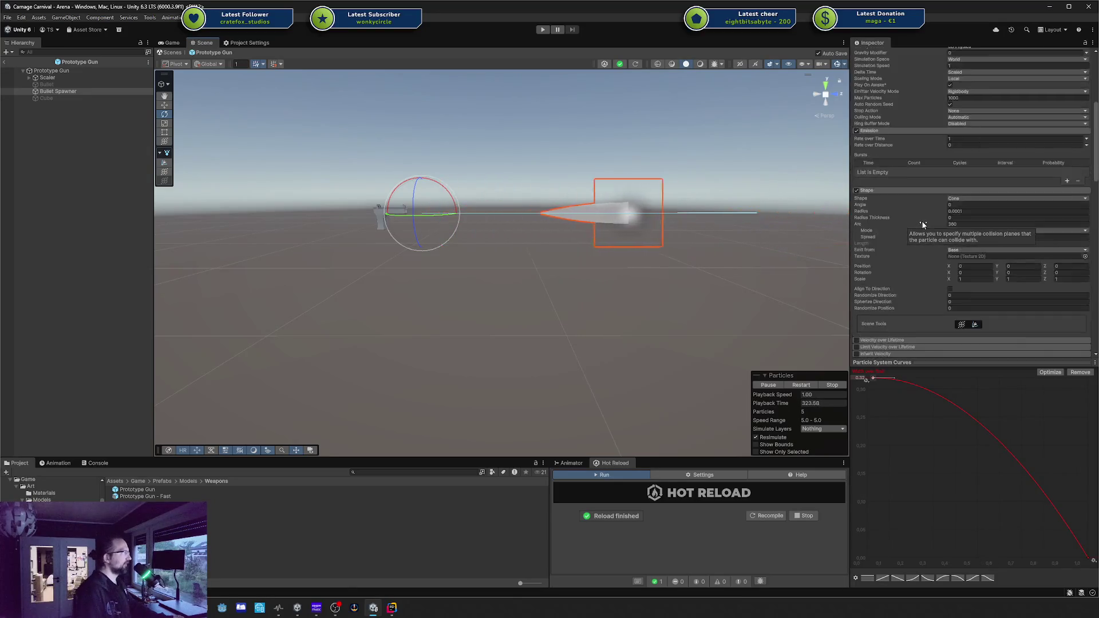
pyautogui.scroll(5, 923, 224)
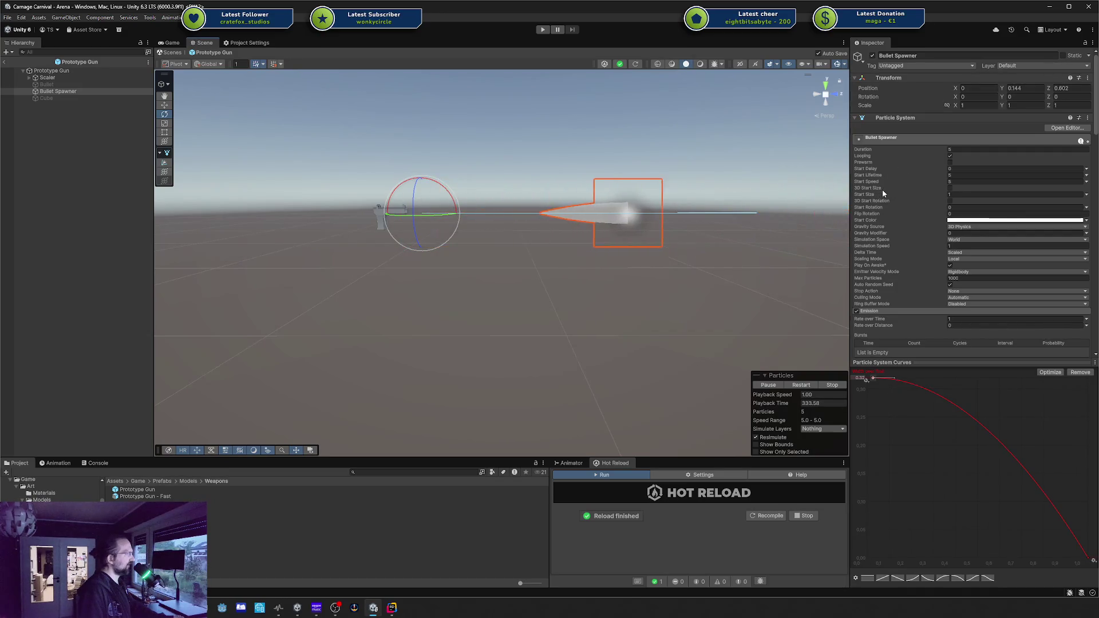
pyautogui.click(957, 194)
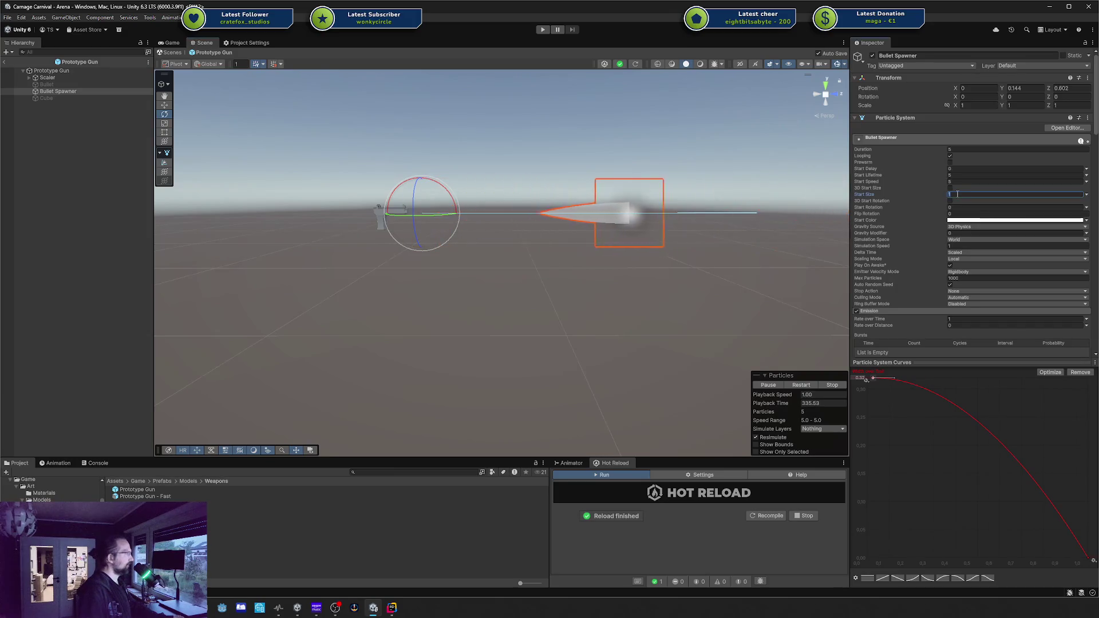
pyautogui.write('0.5')
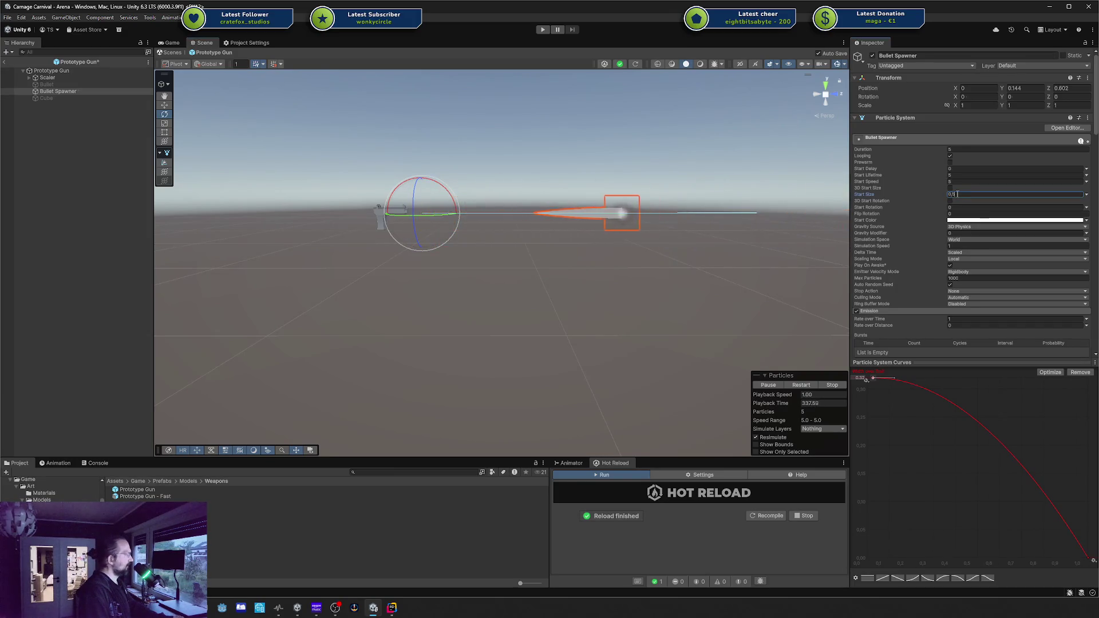
pyautogui.scroll(-5, 955, 215)
pyautogui.scroll(-8, 955, 217)
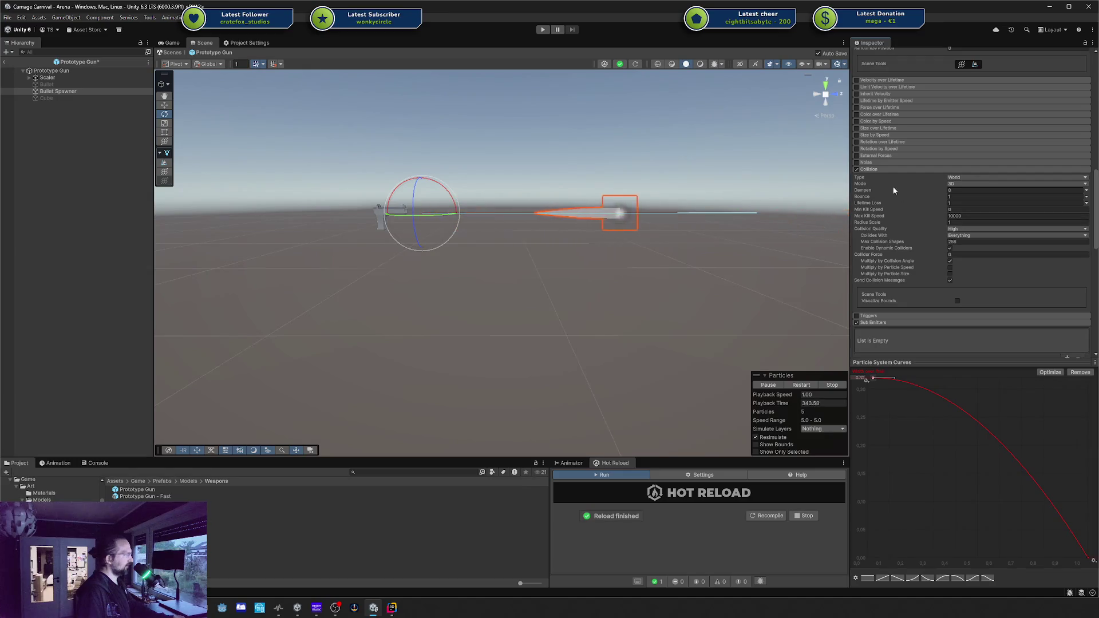
pyautogui.scroll(-4, 884, 214)
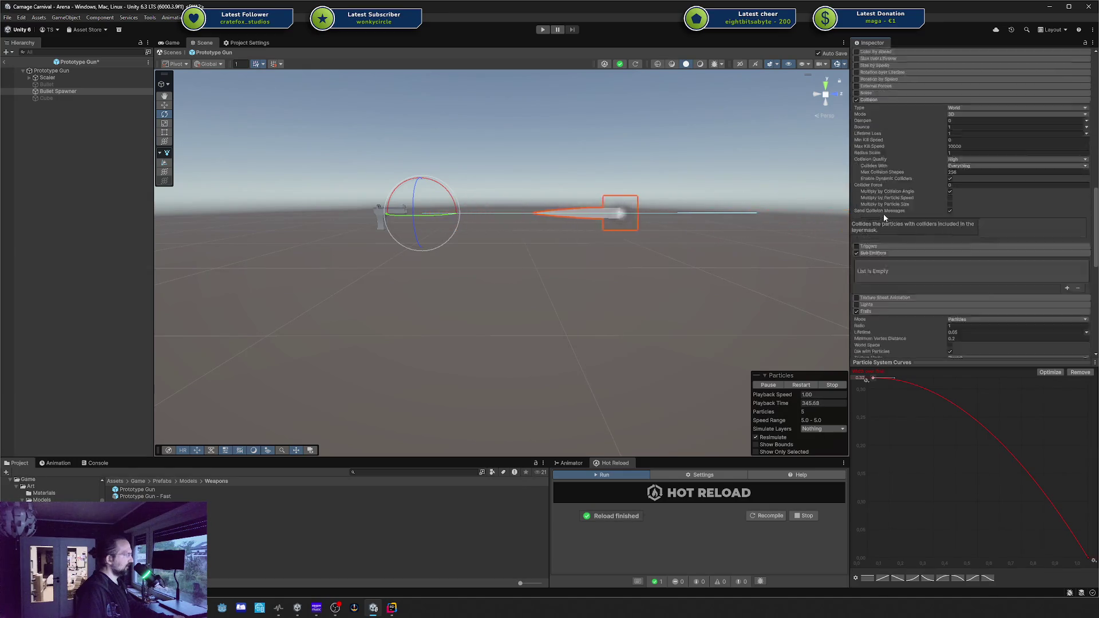
# Disable and collapse Sub Emitters, and leave the Triggers module disabled and collapsed
pyautogui.click(856, 207)
pyautogui.click(873, 206)
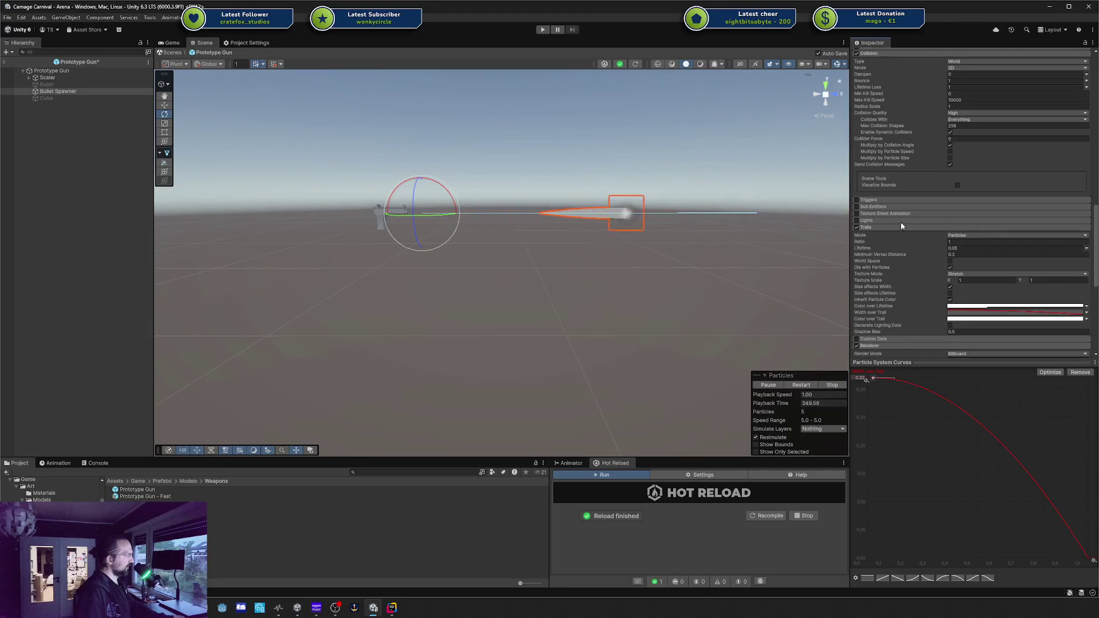
pyautogui.click(876, 201)
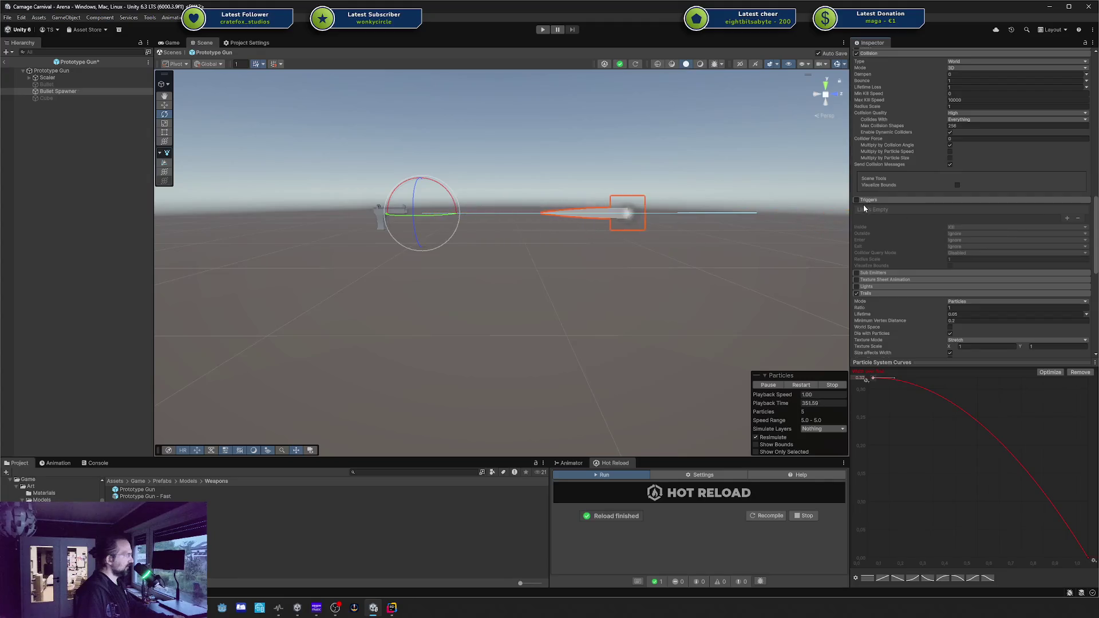
pyautogui.click(860, 201)
pyautogui.click(865, 201)
pyautogui.click(857, 200)
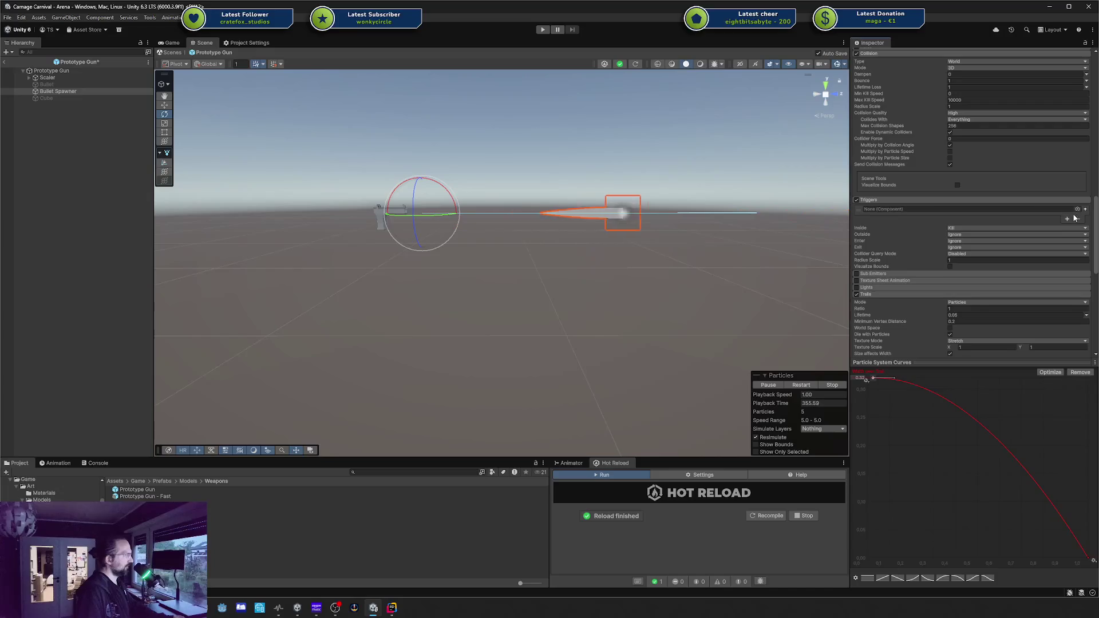
pyautogui.click(857, 200)
pyautogui.click(870, 200)
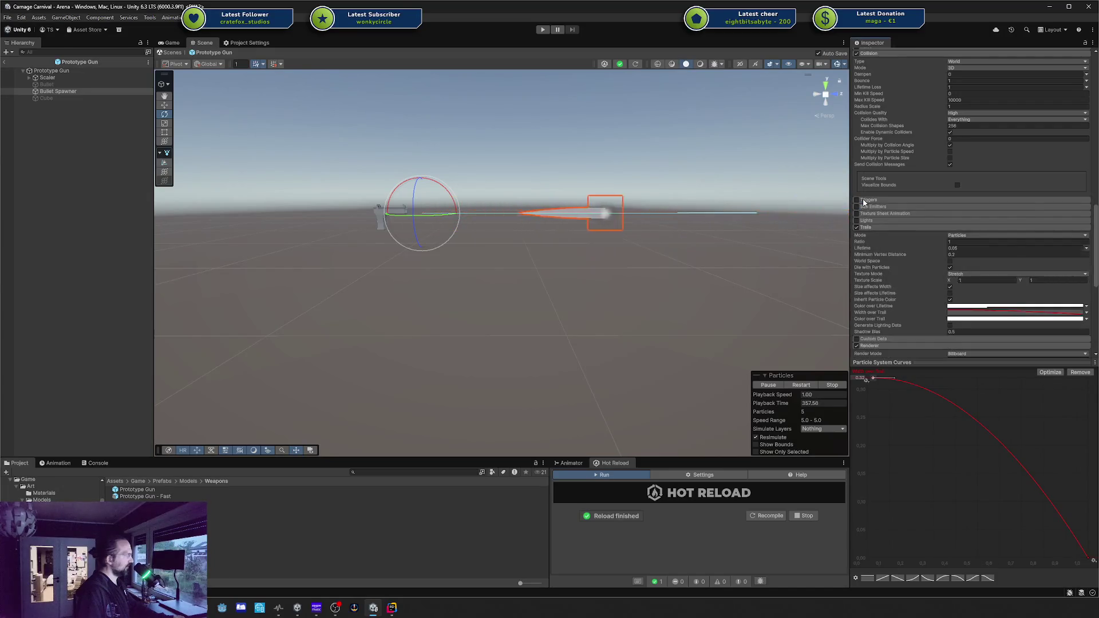
# Undo a trail Texture Scale Y change and lower the width curve's first key to 0.876
pyautogui.scroll(-1, 923, 276)
pyautogui.scroll(-1, 921, 276)
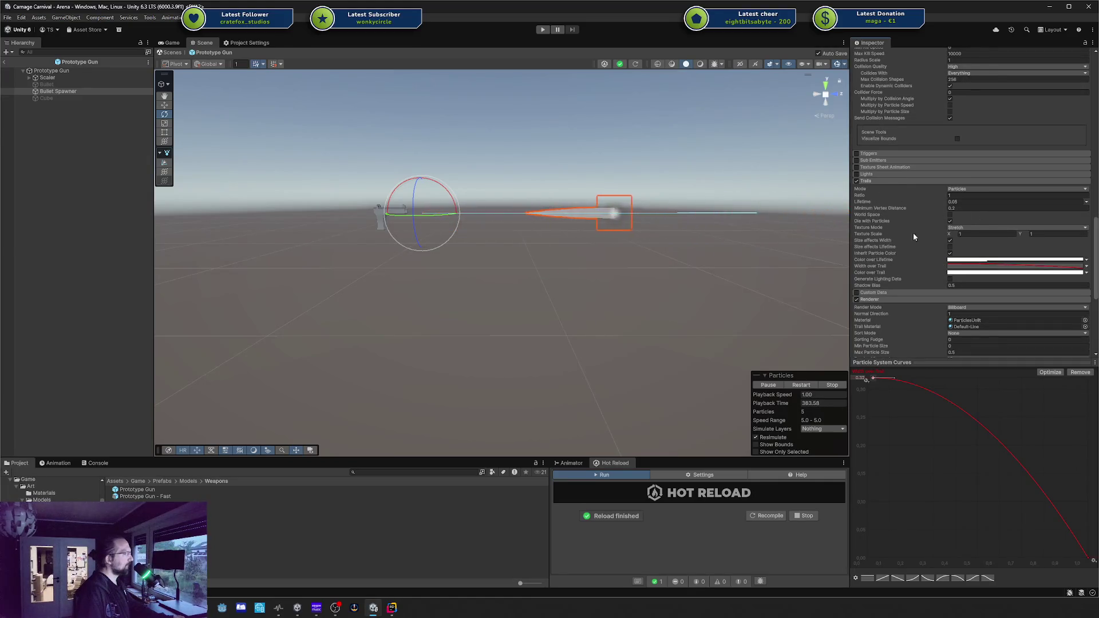
pyautogui.moveTo(1013, 233); pyautogui.dragTo(941, 240)
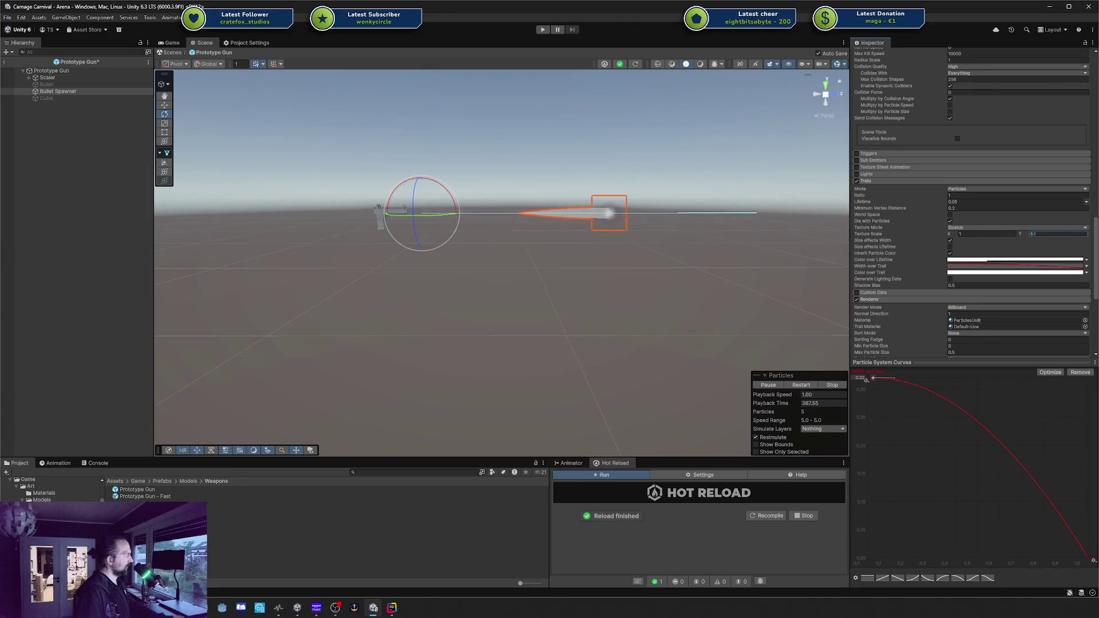
pyautogui.hotkey('ctrl', 'z')
pyautogui.moveTo(872, 379); pyautogui.dragTo(861, 466)
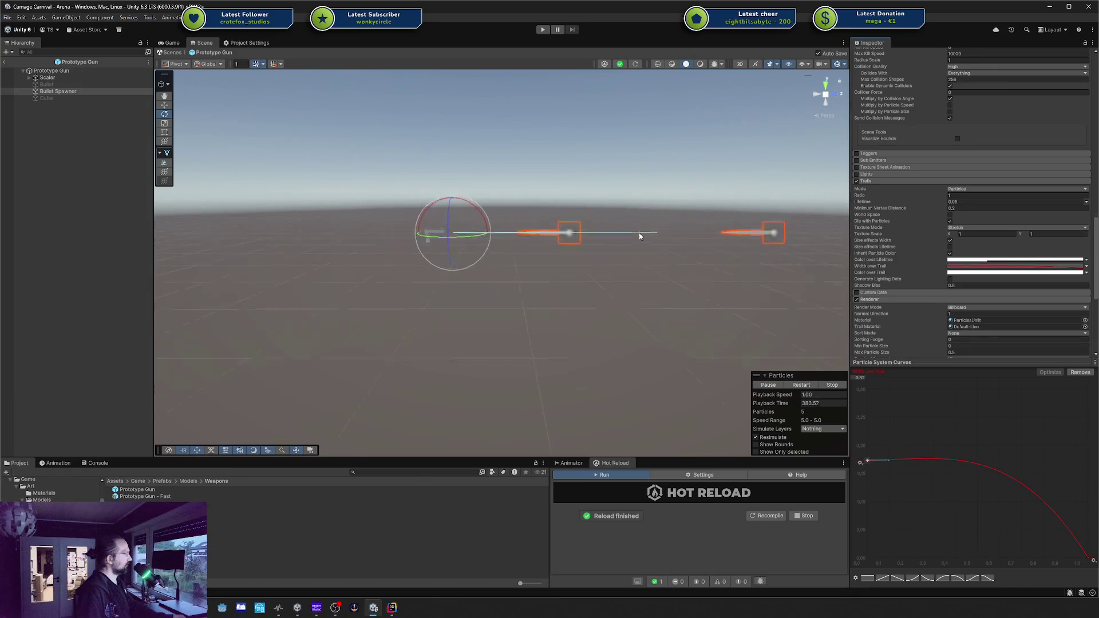
pyautogui.moveTo(647, 239)
pyautogui.keyDown('alt'); pyautogui.mouseDown()
pyautogui.moveTo(727, 256)
pyautogui.moveTo(657, 270)
pyautogui.mouseUp(); pyautogui.keyUp('alt')
# Deselect the gun, select the Bullet Spawner, and try a Start Speed of 10
pyautogui.click(652, 256)
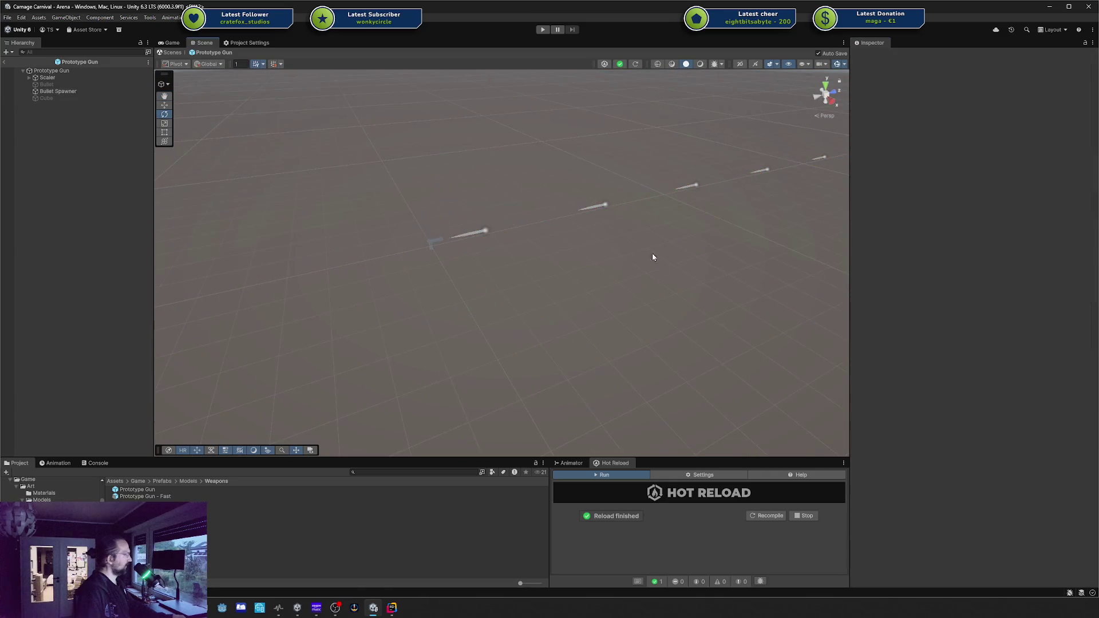
pyautogui.scroll(2, 528, 230)
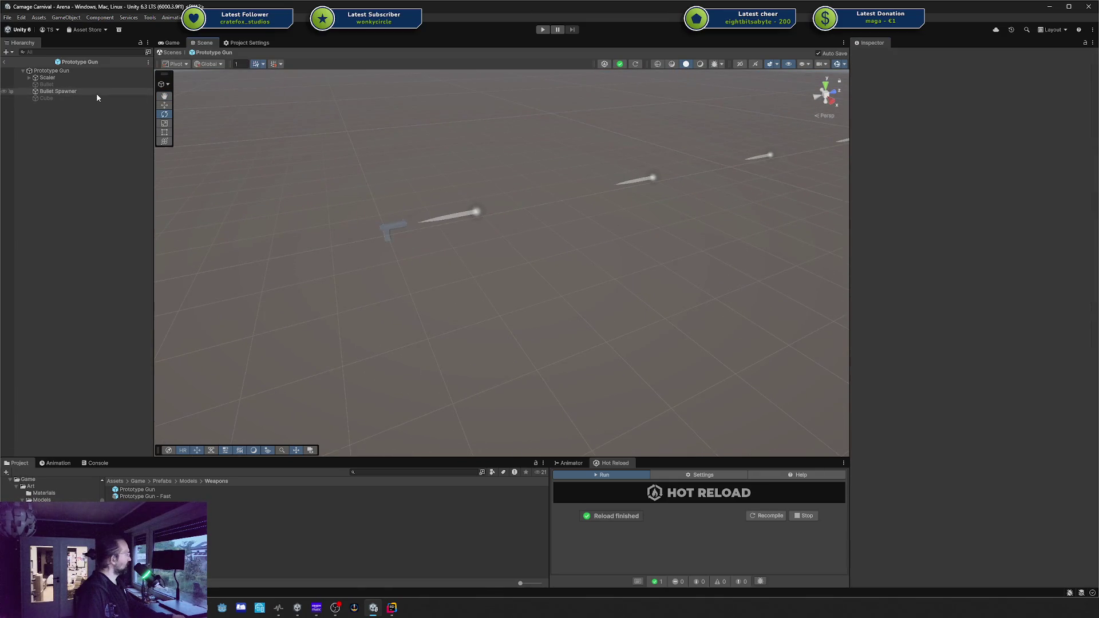
pyautogui.click(96, 92)
pyautogui.moveTo(716, 206)
pyautogui.keyDown('alt'); pyautogui.mouseDown()
pyautogui.moveTo(758, 236)
pyautogui.moveTo(540, 300)
pyautogui.moveTo(614, 289)
pyautogui.mouseUp(); pyautogui.keyUp('alt')
pyautogui.click(965, 181)
pyautogui.write('10')
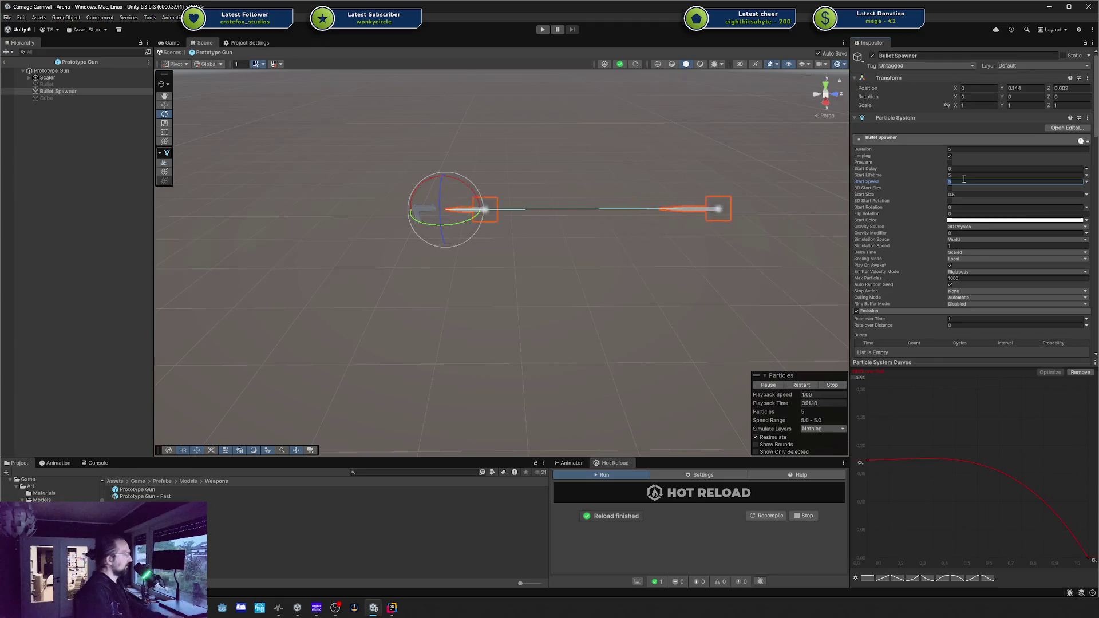
# Raise the Bullet Spawner's Start Speed past 20 to a much faster value
pyautogui.moveTo(751, 220)
pyautogui.keyDown('alt'); pyautogui.mouseDown()
pyautogui.moveTo(703, 237)
pyautogui.moveTo(733, 215)
pyautogui.moveTo(710, 222)
pyautogui.mouseUp(); pyautogui.keyUp('alt')
pyautogui.click(963, 182)
pyautogui.write('20')
pyautogui.press('BackSpace')
pyautogui.press('BackSpace')
pyautogui.write('50')
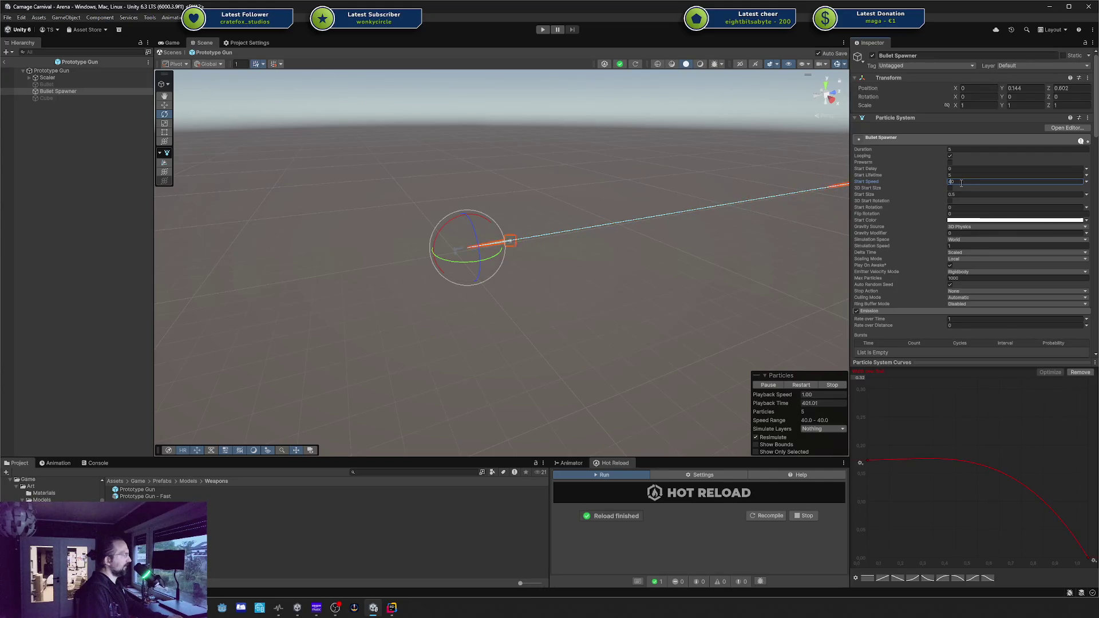
# Orbit the Scene view around the gun to follow the long straight bullet line
pyautogui.moveTo(709, 189)
pyautogui.mouseDown()
pyautogui.moveTo(719, 201)
pyautogui.moveTo(530, 226)
pyautogui.mouseUp()
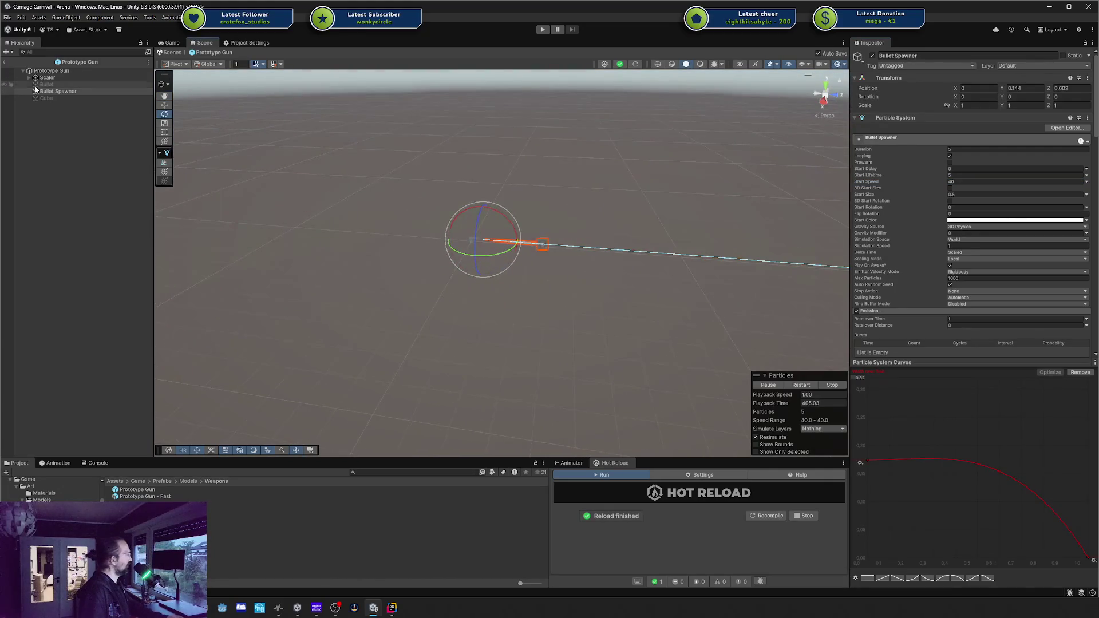
pyautogui.moveTo(627, 247)
pyautogui.mouseDown()
pyautogui.moveTo(687, 214)
pyautogui.moveTo(710, 236)
pyautogui.mouseUp()
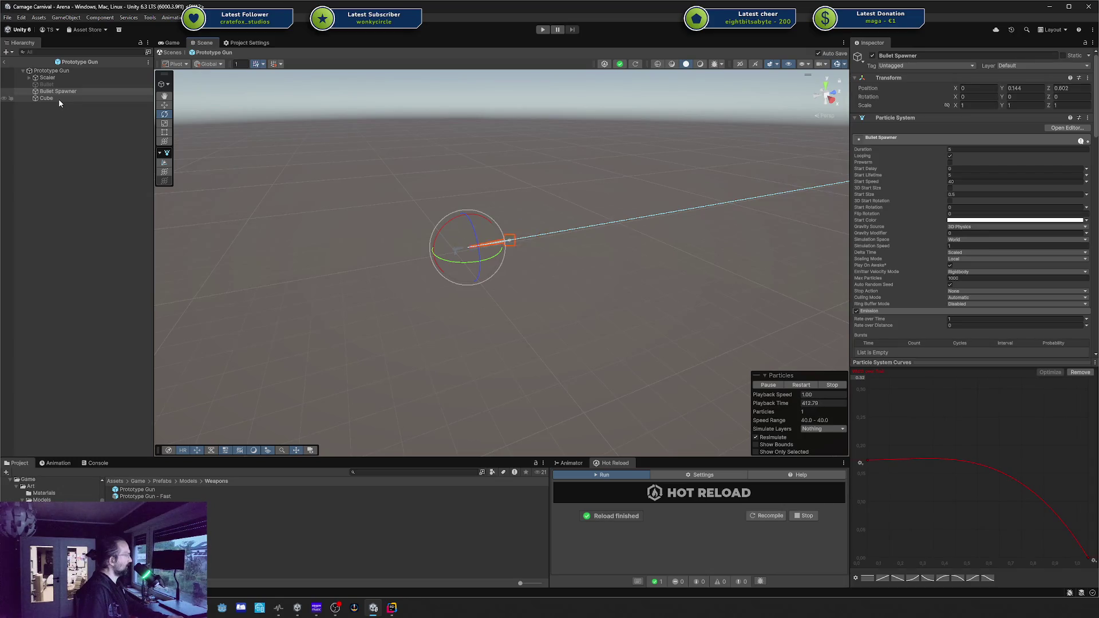
pyautogui.moveTo(619, 189)
pyautogui.mouseDown()
pyautogui.moveTo(584, 251)
pyautogui.moveTo(555, 245)
pyautogui.moveTo(834, 134)
pyautogui.mouseUp()
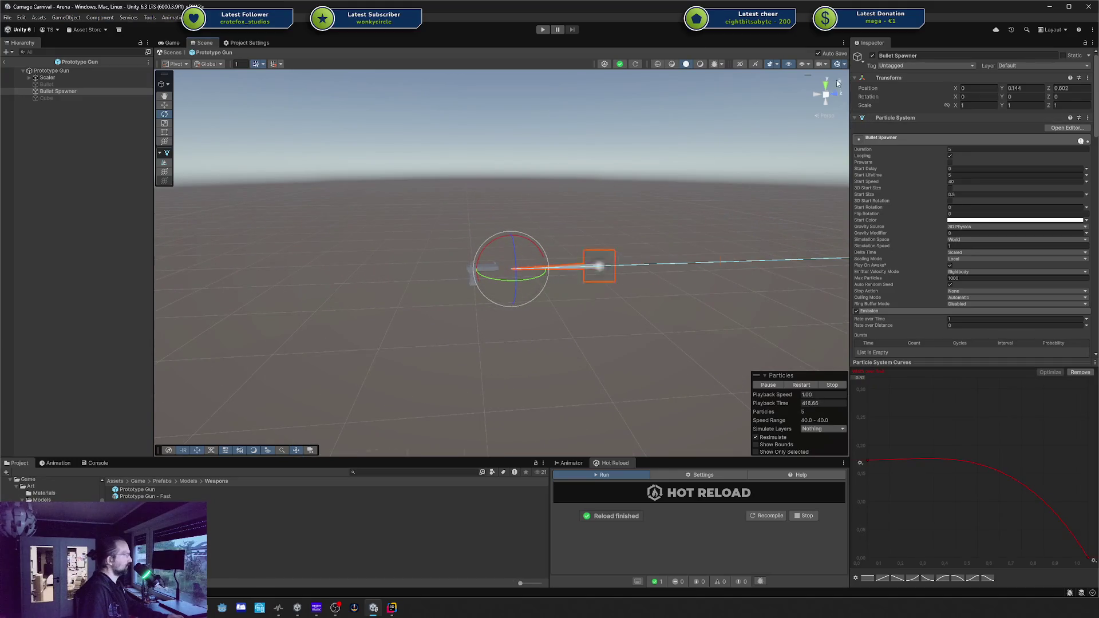
pyautogui.moveTo(831, 207); pyautogui.dragTo(812, 243)
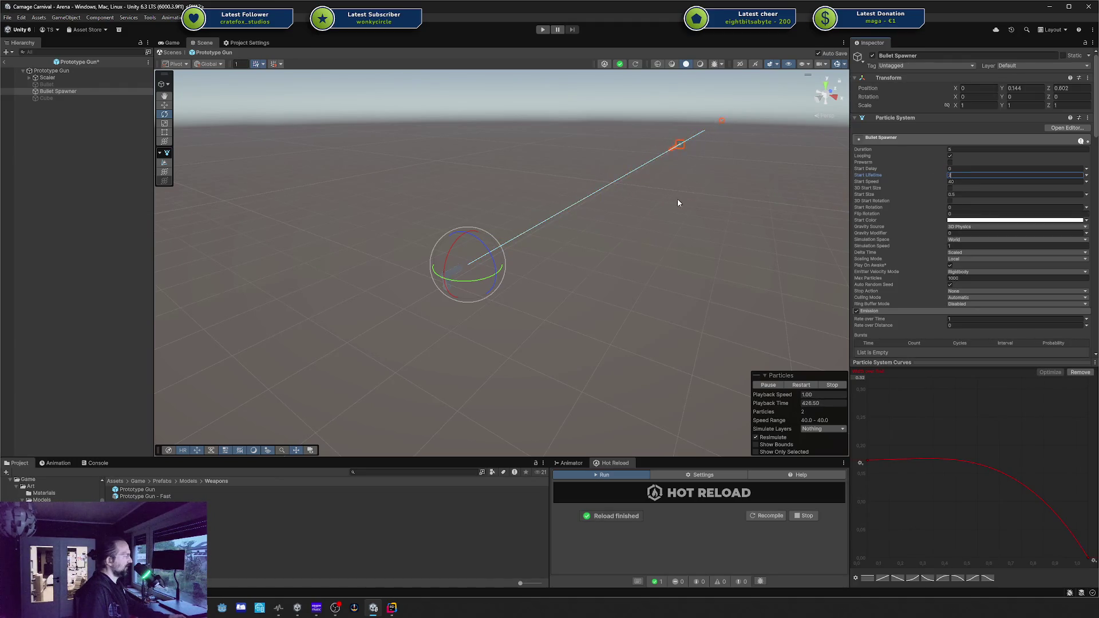
# Change the bullets' Start Speed, trying 30 before settling on 60
pyautogui.moveTo(687, 203)
pyautogui.mouseDown()
pyautogui.moveTo(586, 231)
pyautogui.moveTo(637, 319)
pyautogui.moveTo(665, 235)
pyautogui.moveTo(658, 197)
pyautogui.mouseUp()
pyautogui.click(970, 182)
pyautogui.write('30')
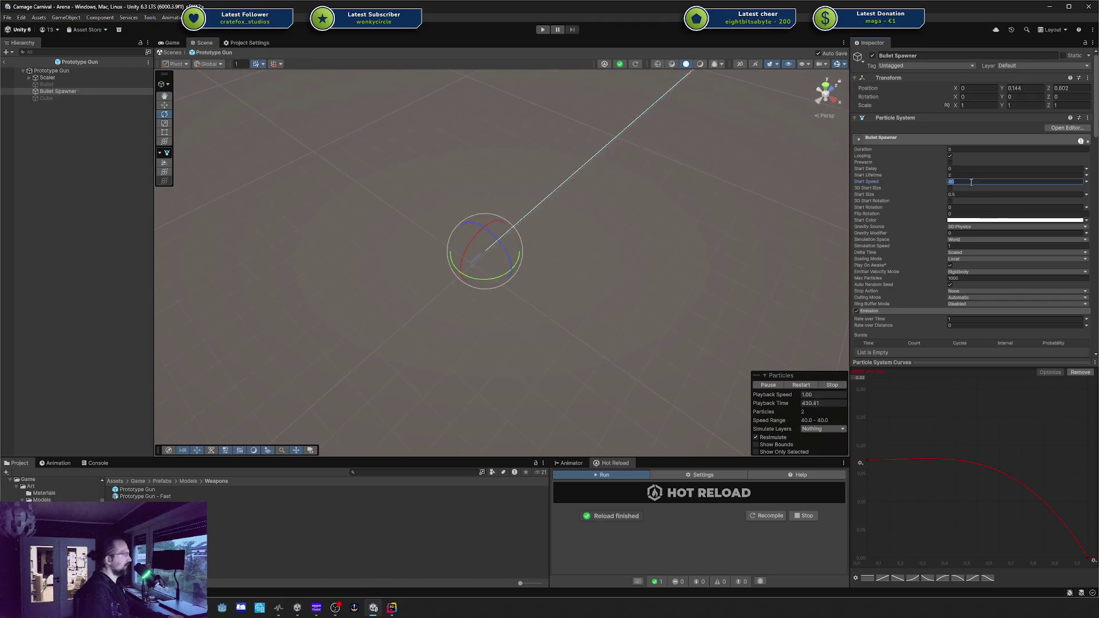
pyautogui.moveTo(641, 189)
pyautogui.mouseDown()
pyautogui.moveTo(603, 208)
pyautogui.moveTo(618, 285)
pyautogui.moveTo(638, 258)
pyautogui.moveTo(493, 294)
pyautogui.moveTo(540, 273)
pyautogui.mouseUp()
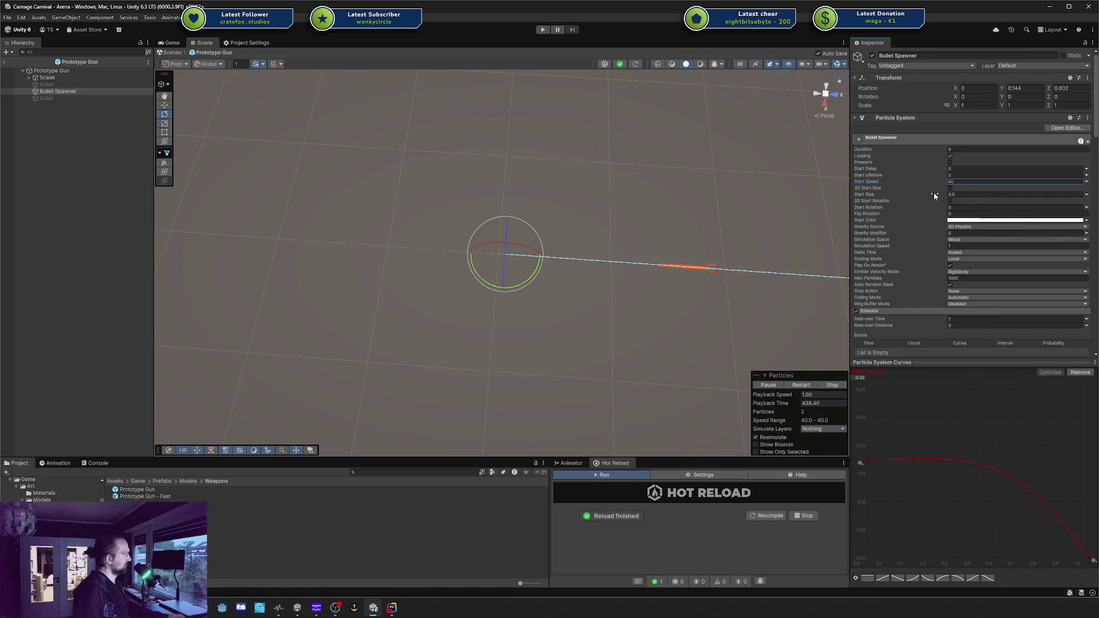
pyautogui.write('2')
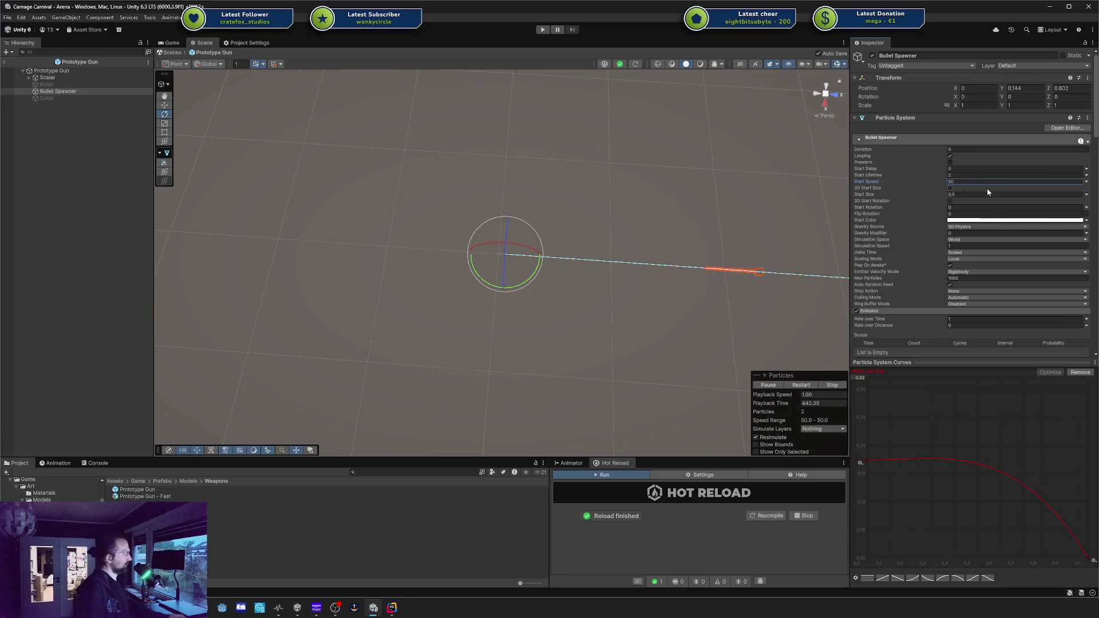
pyautogui.click(986, 182)
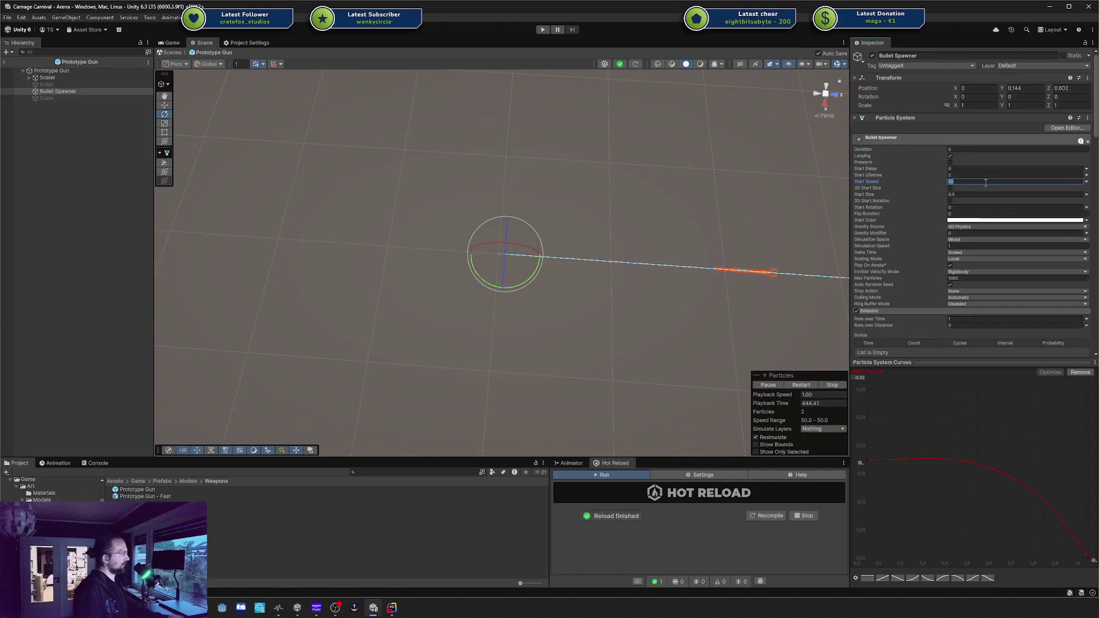
pyautogui.write('60')
# Orbit to view the bullet line, then enable the Cube target and select it
pyautogui.moveTo(650, 323)
pyautogui.mouseDown()
pyautogui.moveTo(787, 231)
pyautogui.moveTo(788, 214)
pyautogui.moveTo(555, 221)
pyautogui.moveTo(677, 286)
pyautogui.moveTo(675, 310)
pyautogui.moveTo(600, 303)
pyautogui.moveTo(535, 277)
pyautogui.moveTo(574, 284)
pyautogui.moveTo(655, 174)
pyautogui.moveTo(558, 273)
pyautogui.mouseUp()
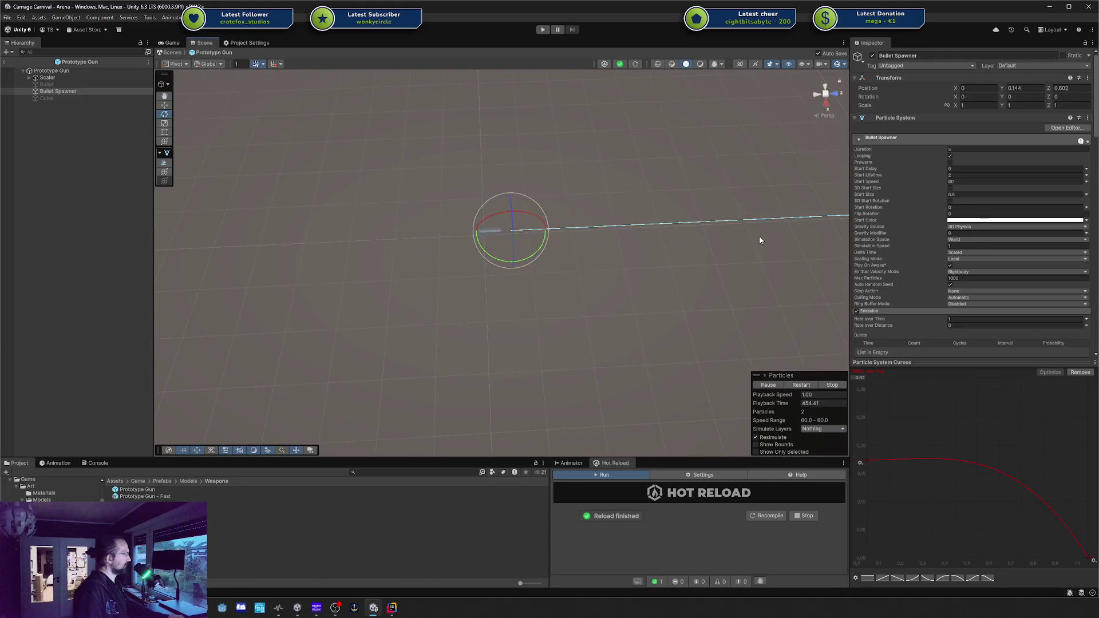
pyautogui.moveTo(704, 256); pyautogui.dragTo(761, 216)
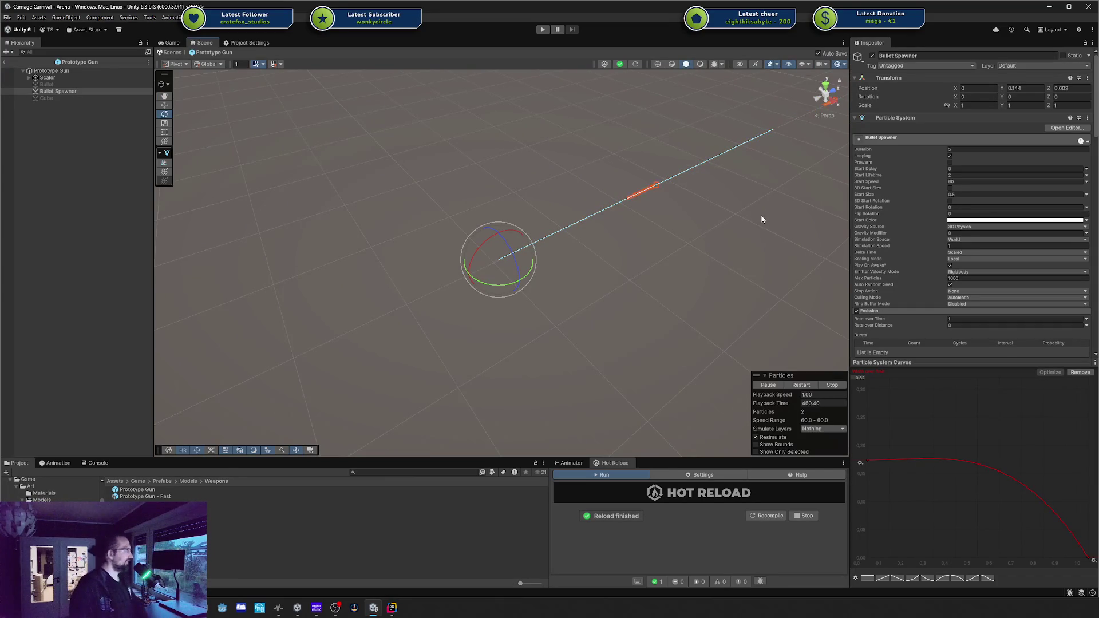
pyautogui.click(104, 97)
pyautogui.click(522, 248)
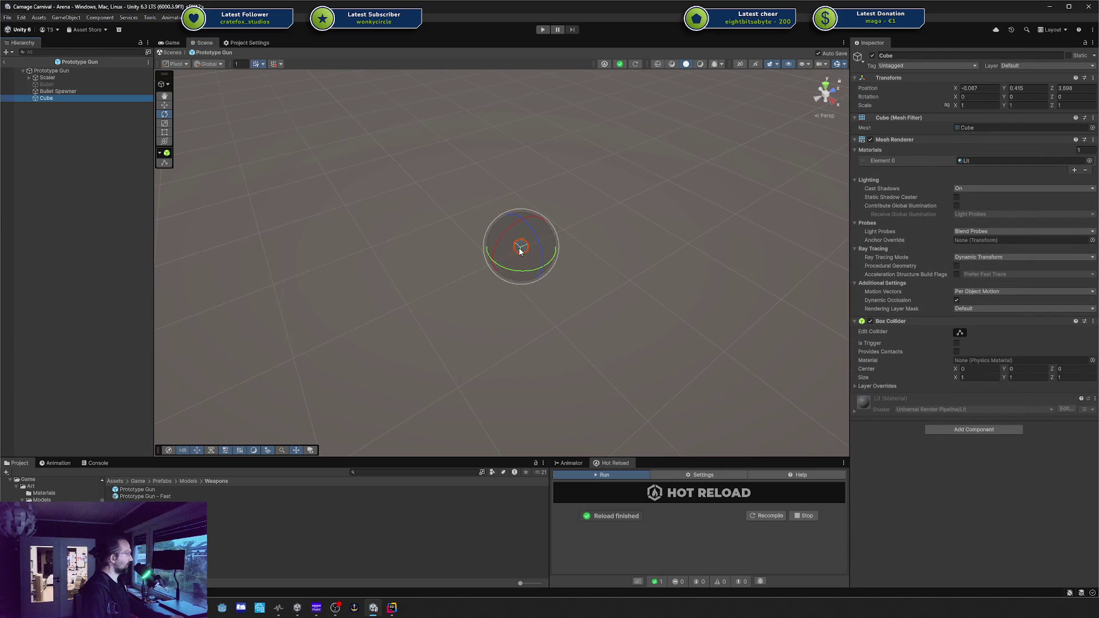
# Open a separate Properties window for the Bullet Spawner and move it aside
pyautogui.press('w')
pyautogui.click(74, 92)
pyautogui.moveTo(751, 340); pyautogui.dragTo(572, 275)
pyautogui.rightClick(50, 94)
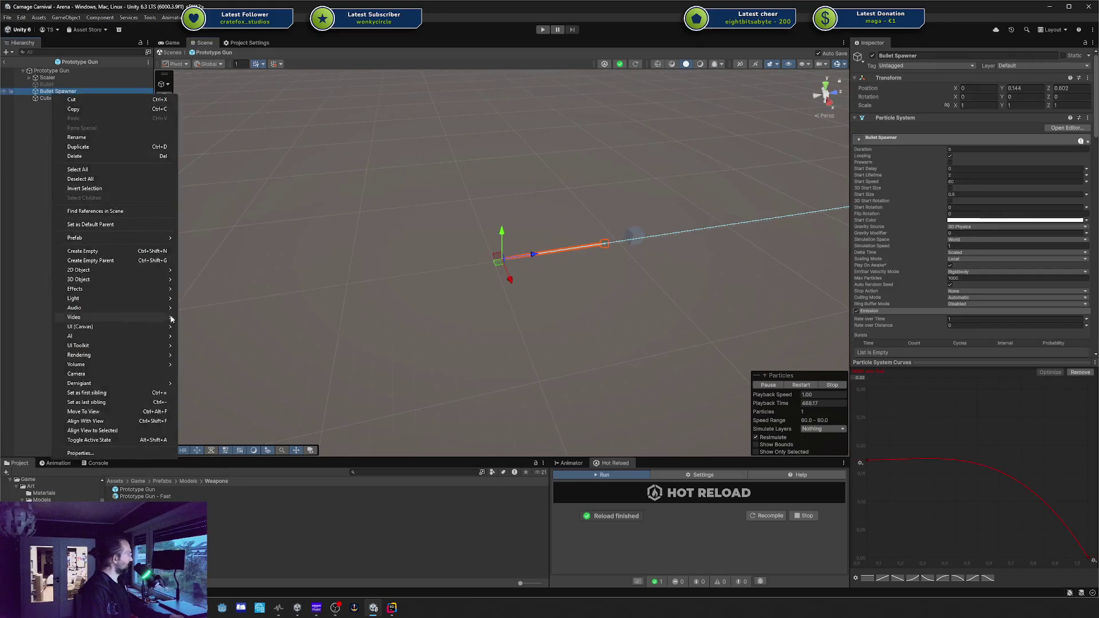
pyautogui.click(119, 456)
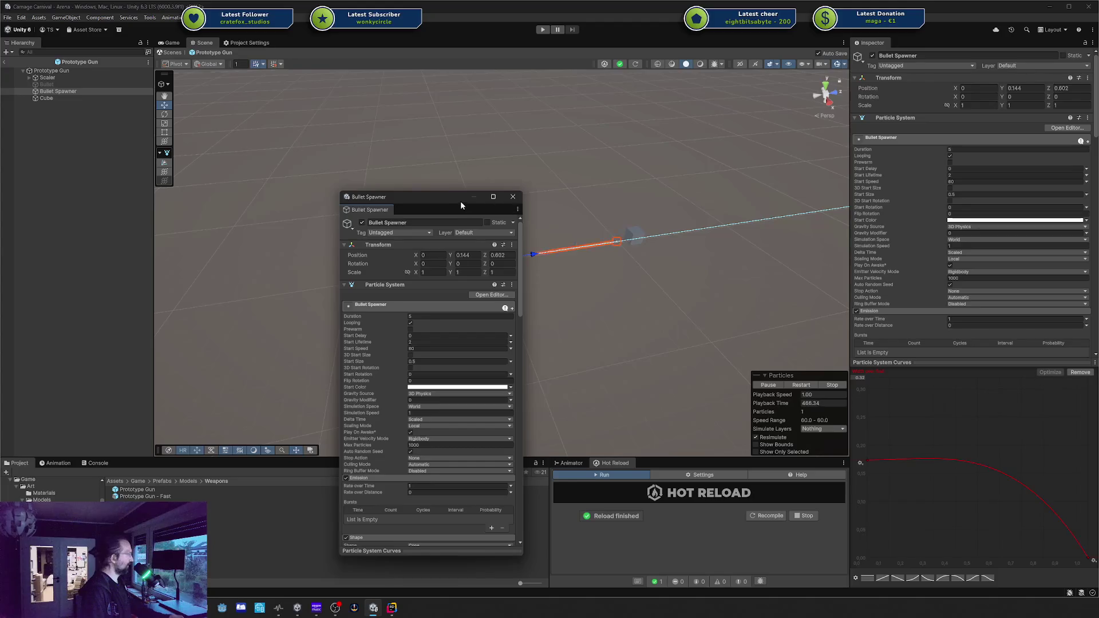
pyautogui.moveTo(460, 201); pyautogui.dragTo(966, 237)
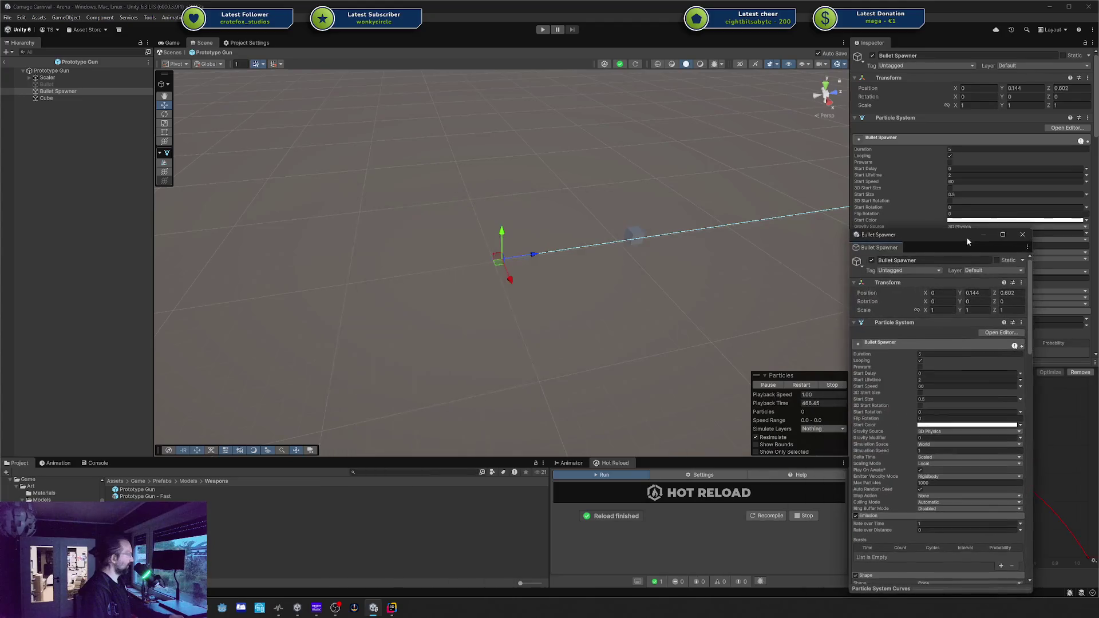
# Frame the Cube target, then pause the particle preview with a bullet mid-flight
pyautogui.click(72, 93)
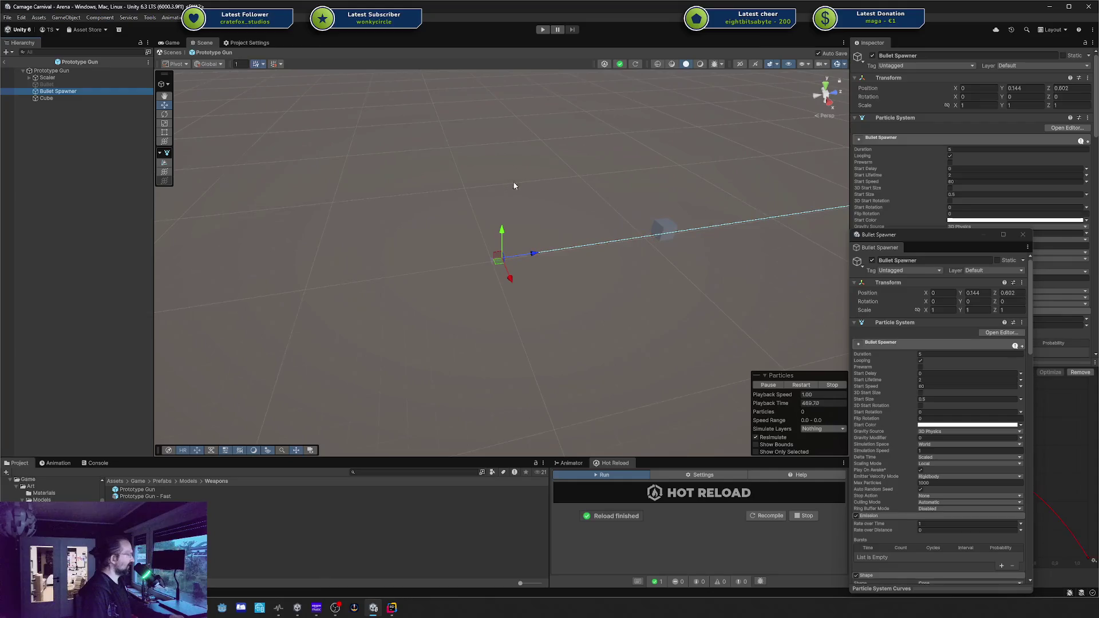
pyautogui.click(70, 99)
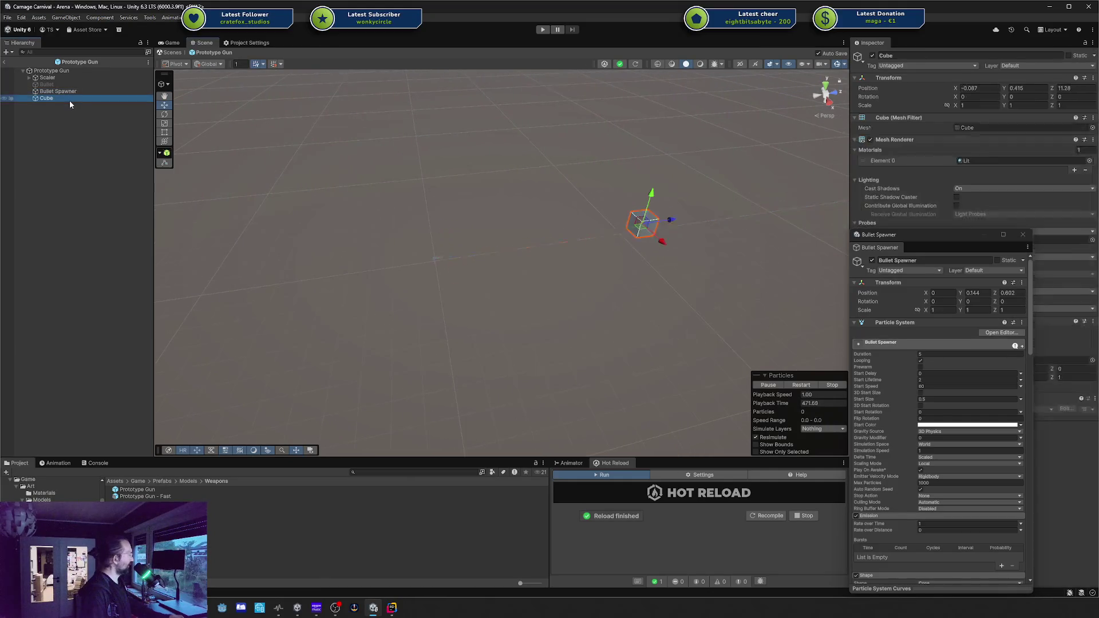
pyautogui.moveTo(527, 213)
pyautogui.mouseDown()
pyautogui.moveTo(612, 236)
pyautogui.moveTo(622, 308)
pyautogui.moveTo(591, 257)
pyautogui.moveTo(563, 242)
pyautogui.moveTo(569, 290)
pyautogui.mouseUp()
pyautogui.moveTo(631, 263)
pyautogui.mouseDown()
pyautogui.moveTo(666, 258)
pyautogui.moveTo(540, 247)
pyautogui.moveTo(586, 265)
pyautogui.moveTo(601, 258)
pyautogui.moveTo(596, 193)
pyautogui.mouseUp()
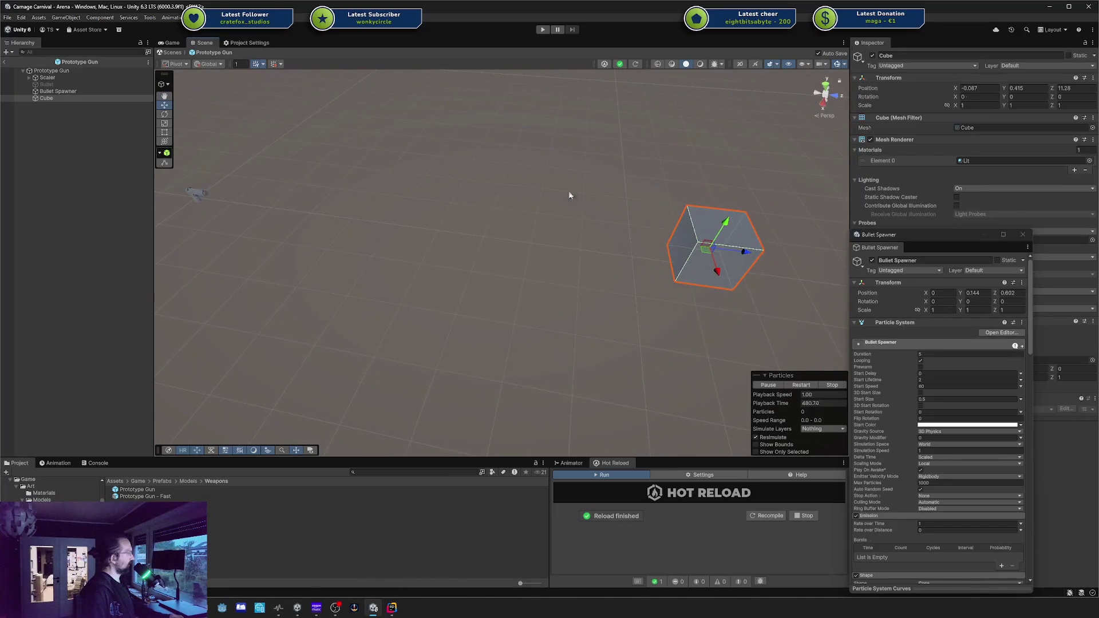
pyautogui.click(77, 91)
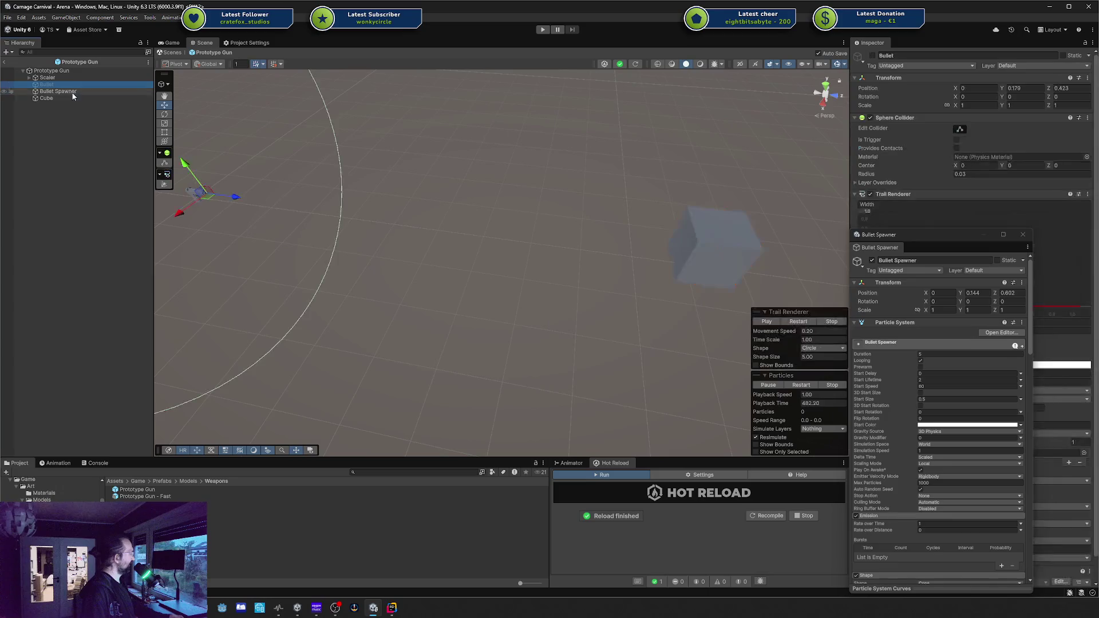
pyautogui.click(777, 386)
# Turn on Visualize Bounds in the Collision module to show spheres around bullets
pyautogui.moveTo(960, 237)
pyautogui.mouseDown()
pyautogui.moveTo(580, 260)
pyautogui.moveTo(589, 290)
pyautogui.mouseUp()
pyautogui.scroll(-10, 992, 257)
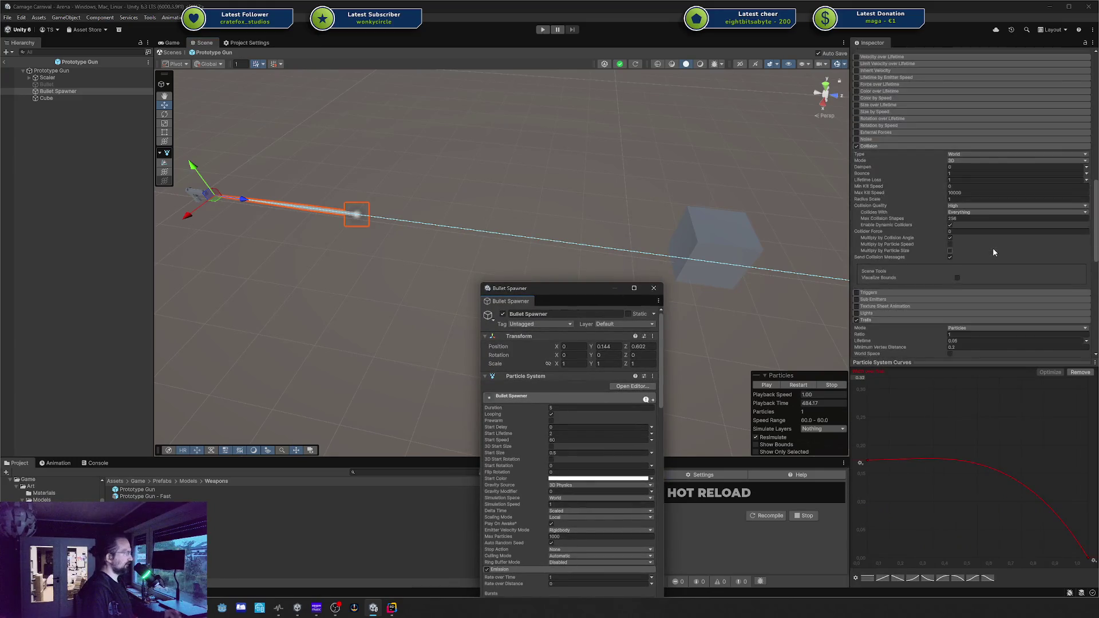
pyautogui.scroll(-3, 993, 248)
pyautogui.click(957, 231)
pyautogui.moveTo(535, 216)
pyautogui.mouseDown()
pyautogui.moveTo(635, 197)
pyautogui.moveTo(528, 208)
pyautogui.moveTo(490, 152)
pyautogui.moveTo(483, 165)
pyautogui.moveTo(677, 191)
pyautogui.moveTo(639, 196)
pyautogui.moveTo(671, 205)
pyautogui.moveTo(668, 165)
pyautogui.moveTo(621, 176)
pyautogui.mouseUp()
# Play and pause the particle preview repeatedly to inspect each bullet's collision bounds
pyautogui.scroll(-3, 671, 205)
pyautogui.scroll(-2, 599, 229)
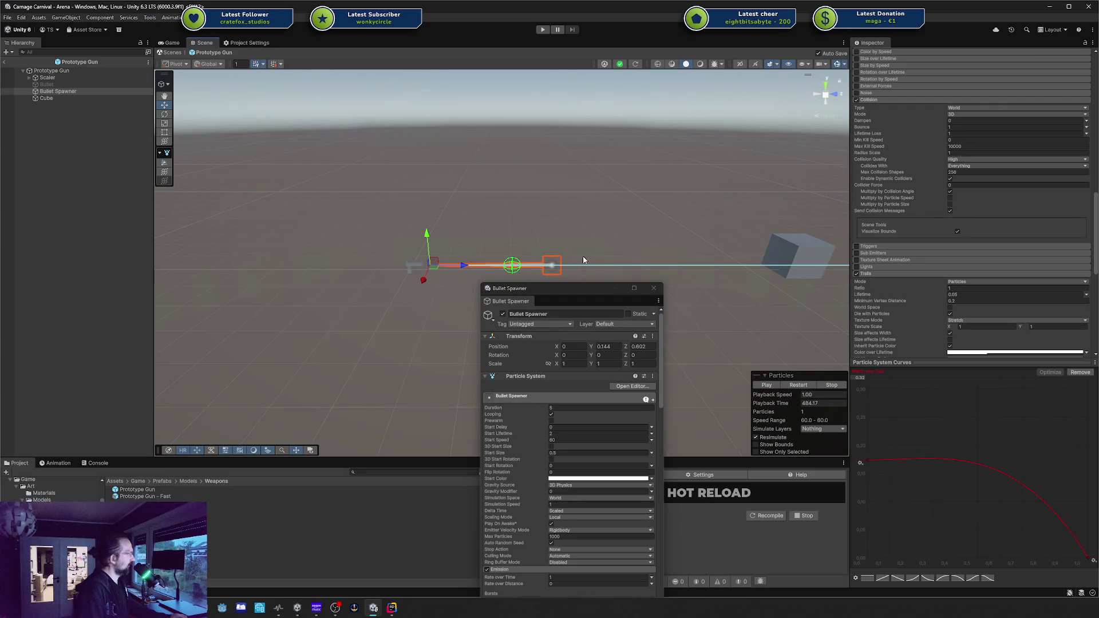
pyautogui.click(771, 385)
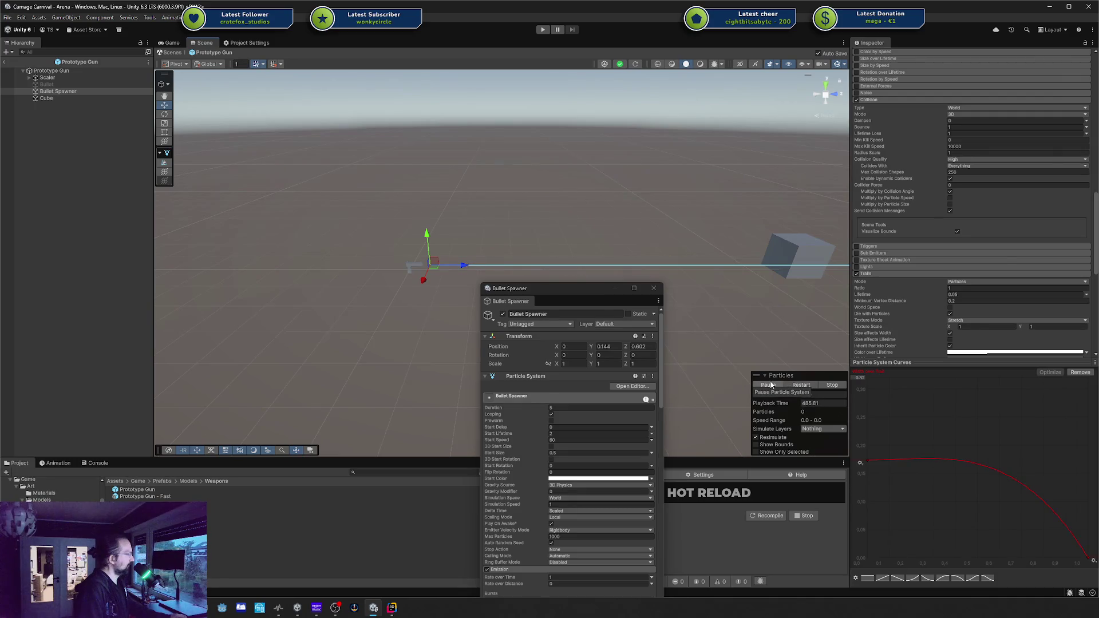
pyautogui.click(770, 386)
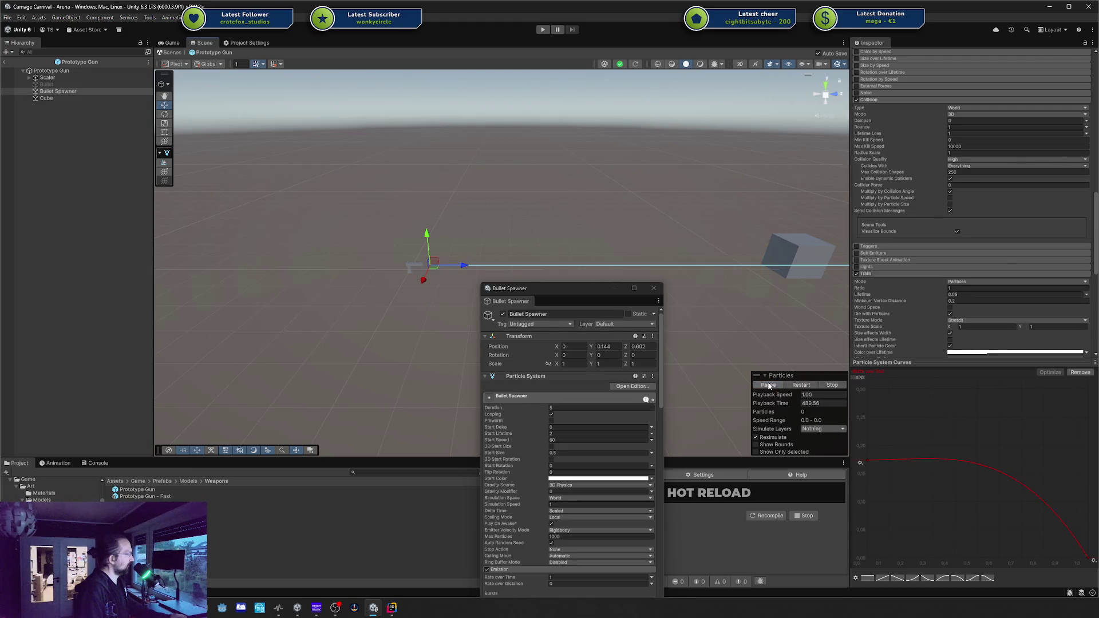
pyautogui.click(770, 386)
pyautogui.click(769, 386)
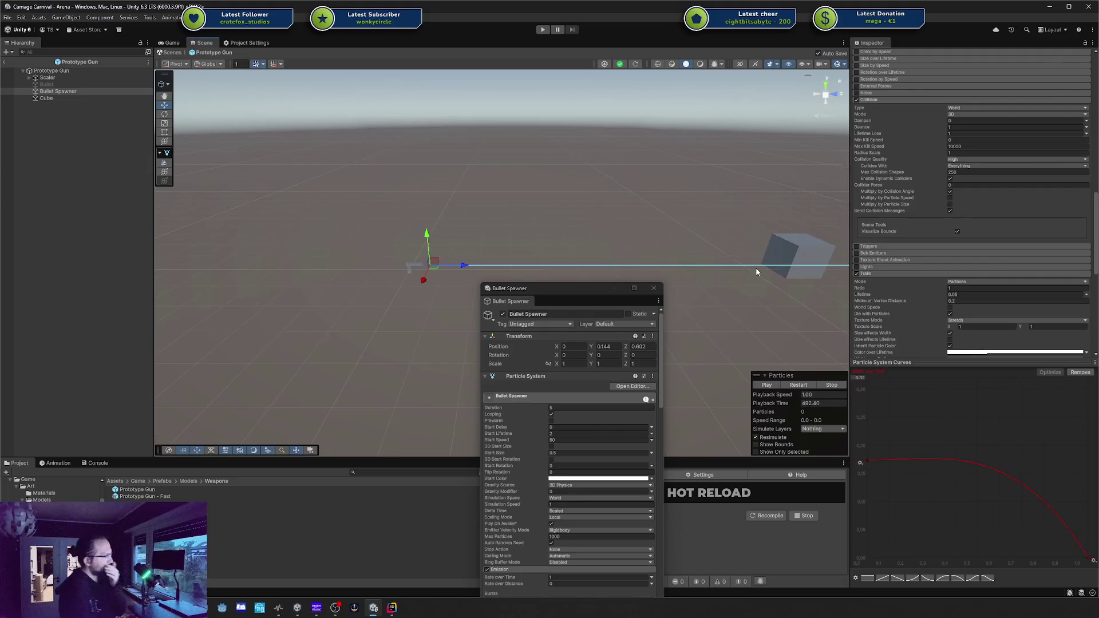
pyautogui.scroll(-2, 886, 195)
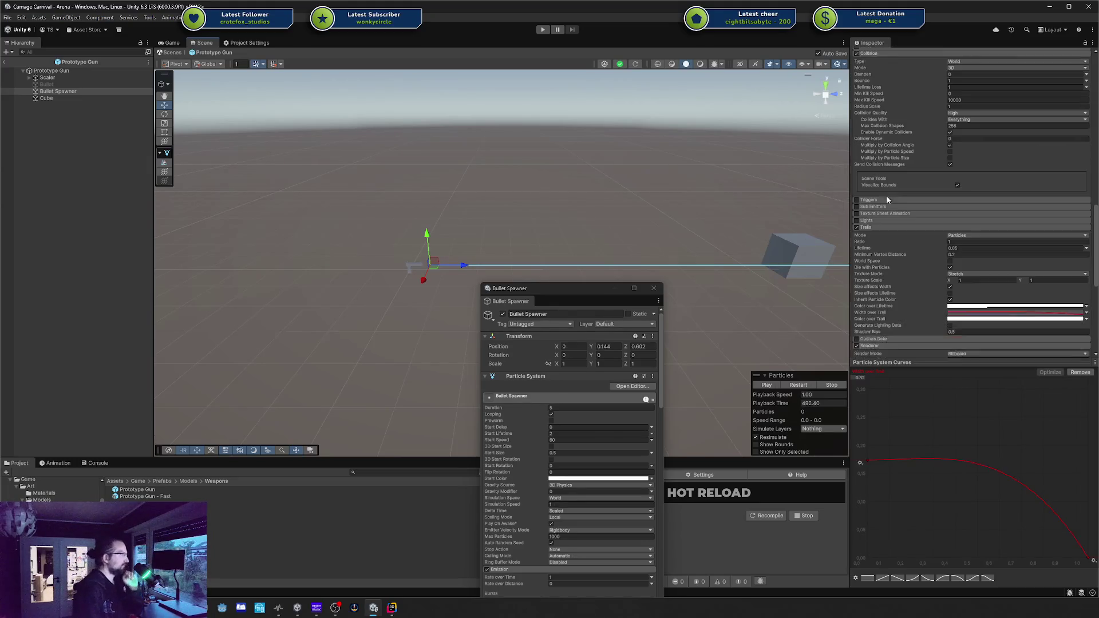
pyautogui.scroll(-2, 734, 304)
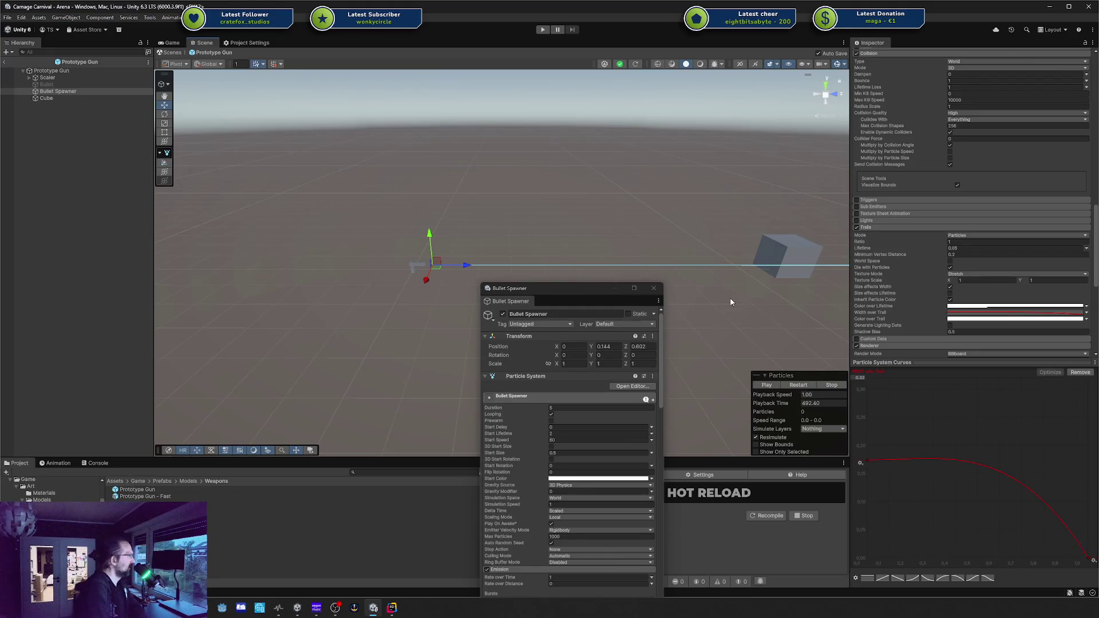
pyautogui.click(766, 385)
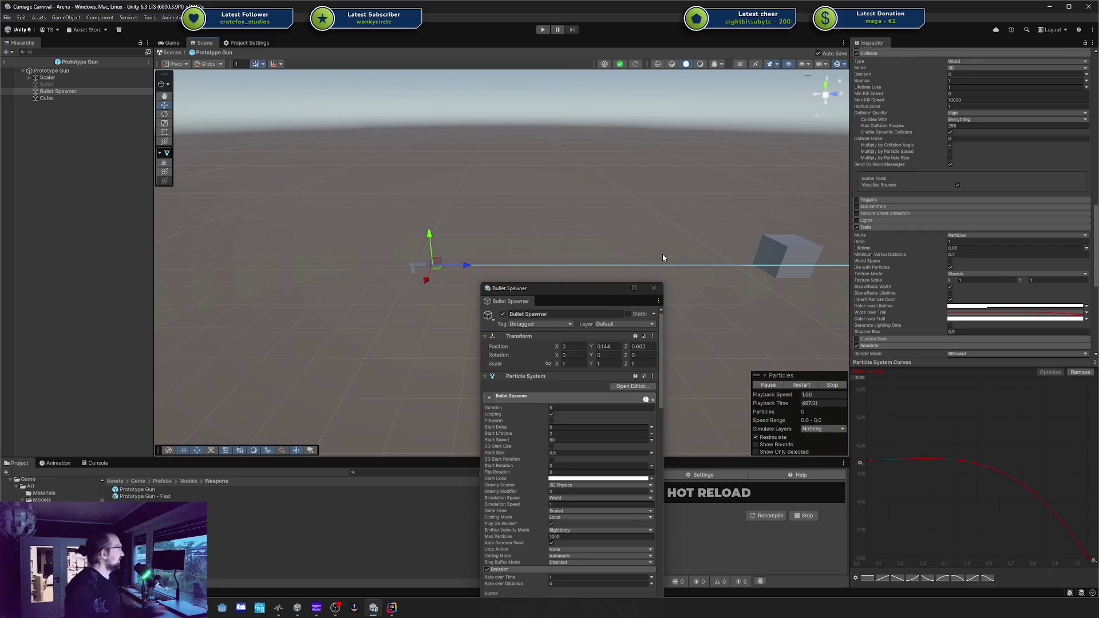
pyautogui.click(52, 98)
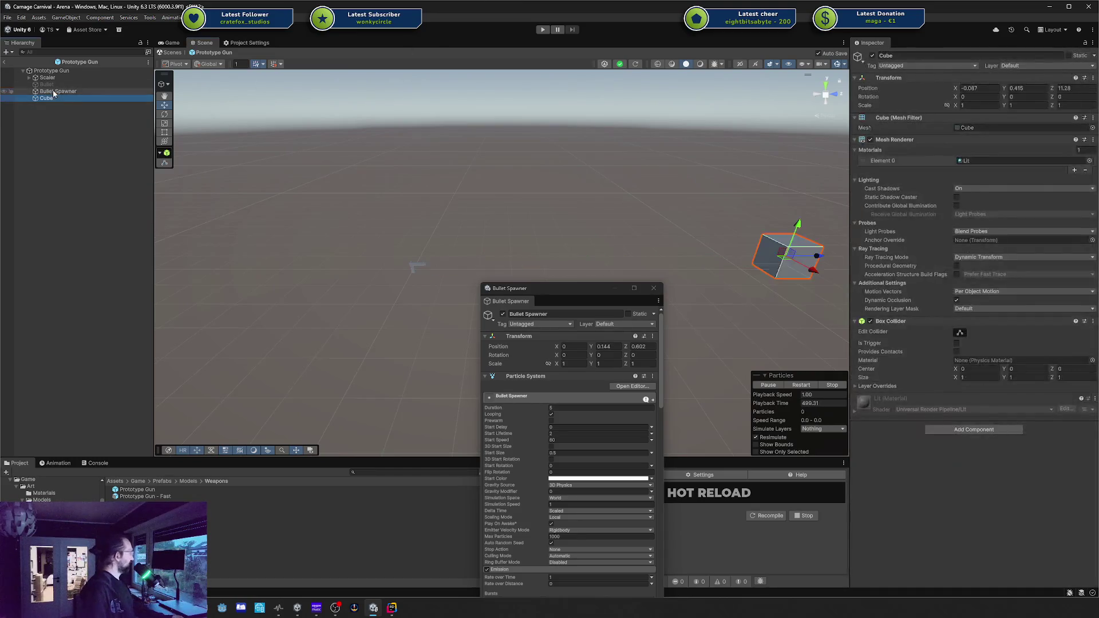
pyautogui.click(53, 92)
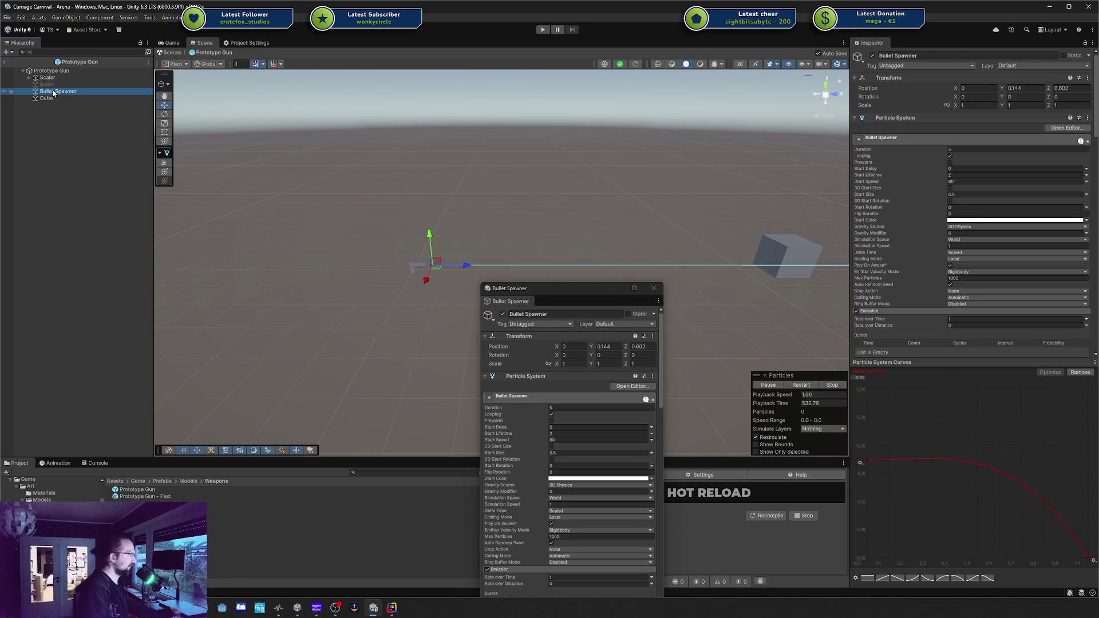
pyautogui.moveTo(498, 162)
pyautogui.mouseDown()
pyautogui.moveTo(493, 149)
pyautogui.moveTo(415, 249)
pyautogui.moveTo(362, 214)
pyautogui.moveTo(553, 97)
pyautogui.mouseUp()
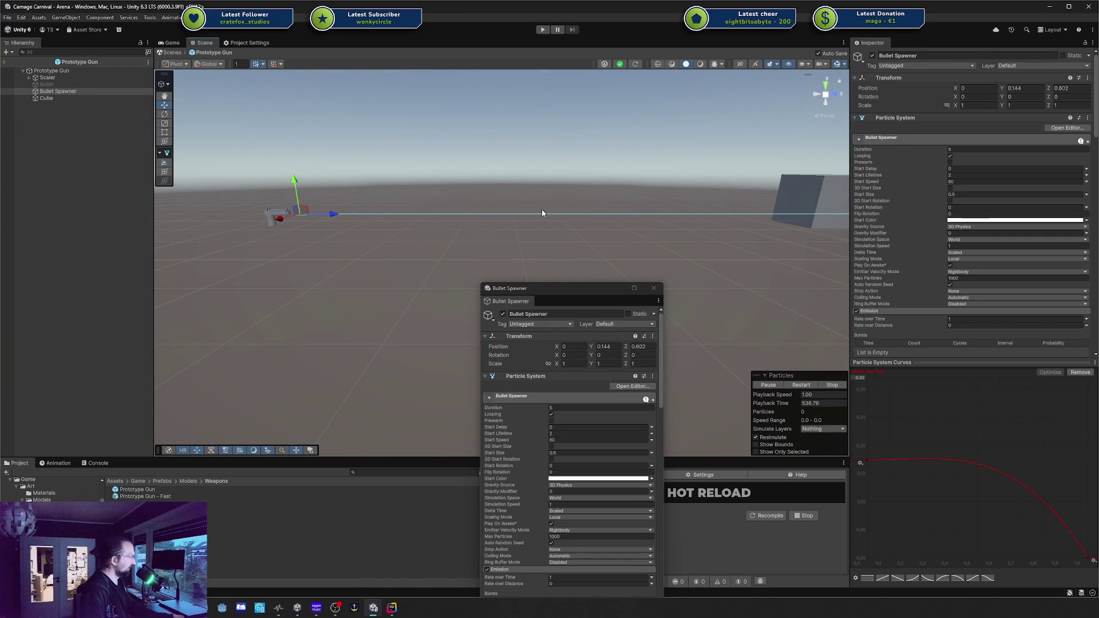
pyautogui.click(781, 389)
pyautogui.click(779, 389)
pyautogui.click(777, 390)
pyautogui.click(776, 391)
pyautogui.click(776, 391)
pyautogui.moveTo(662, 221)
pyautogui.mouseDown()
pyautogui.moveTo(645, 233)
pyautogui.moveTo(532, 217)
pyautogui.mouseUp()
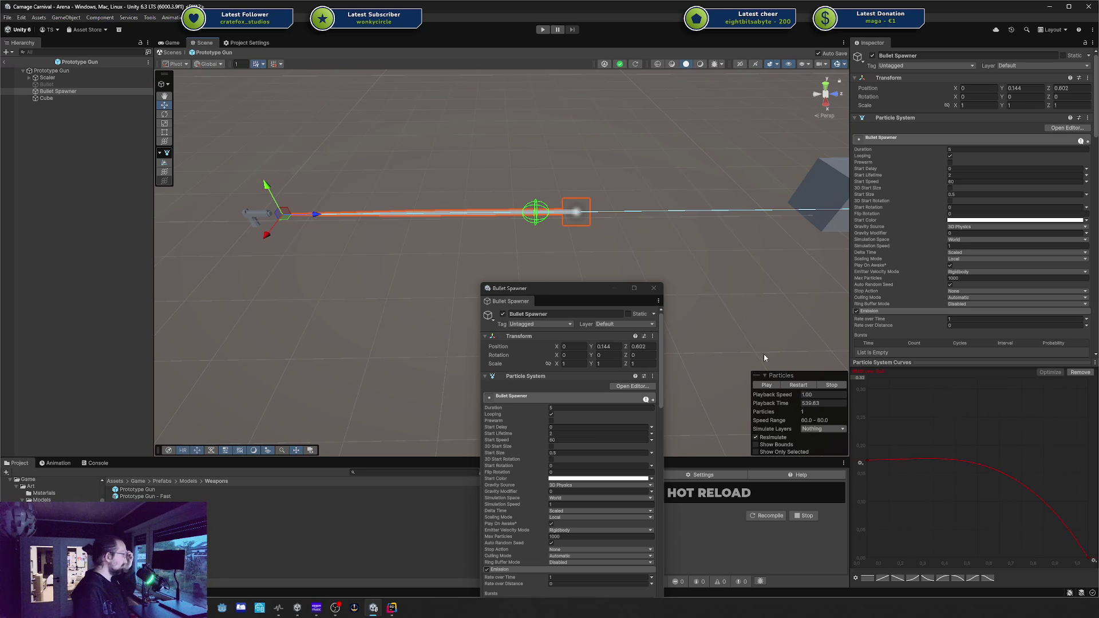
pyautogui.click(773, 385)
pyautogui.moveTo(764, 276)
pyautogui.mouseDown()
pyautogui.moveTo(698, 243)
pyautogui.moveTo(670, 256)
pyautogui.moveTo(689, 271)
pyautogui.moveTo(604, 253)
pyautogui.mouseUp()
pyautogui.scroll(3, 607, 249)
pyautogui.scroll(3, 741, 229)
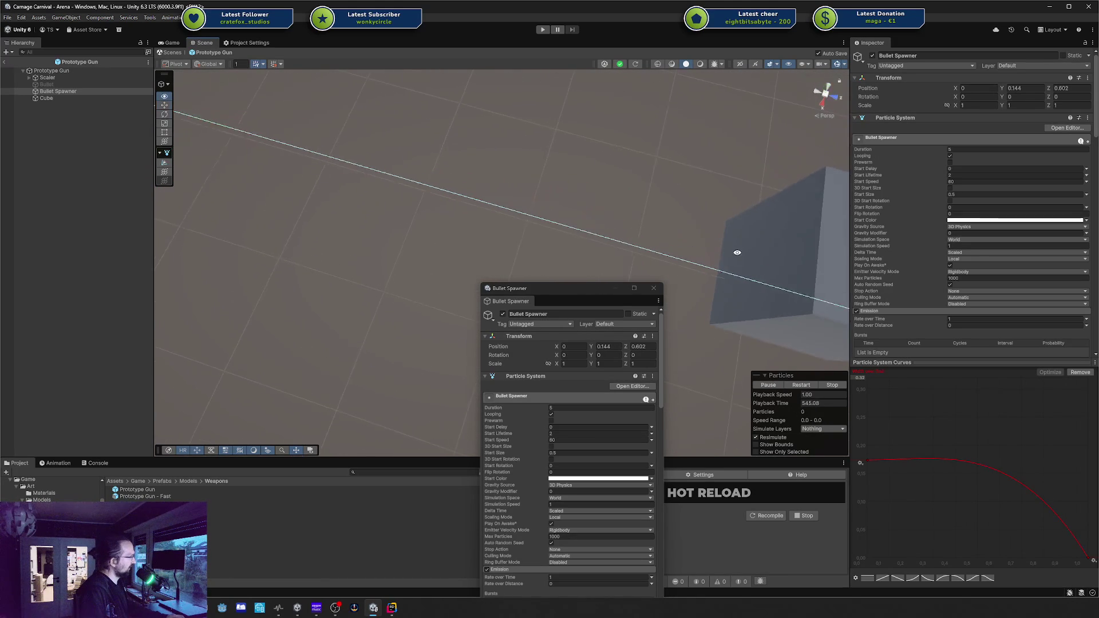
pyautogui.scroll(-5, 1065, 261)
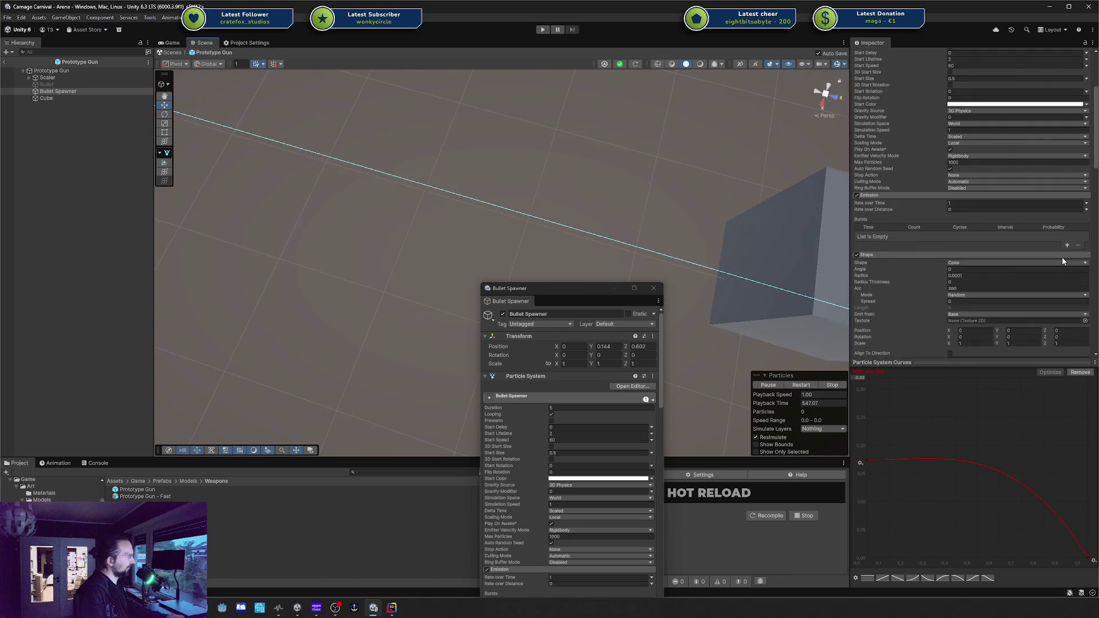
pyautogui.scroll(-2, 660, 211)
pyautogui.moveTo(660, 212); pyautogui.dragTo(756, 189)
pyautogui.scroll(-6, 973, 189)
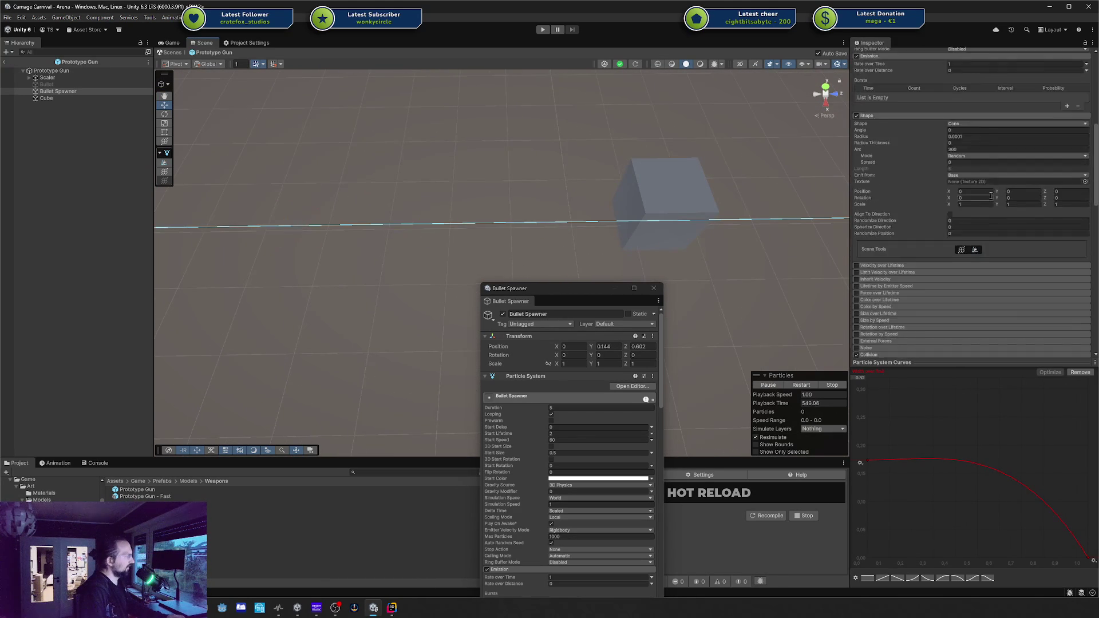
pyautogui.scroll(-2, 945, 220)
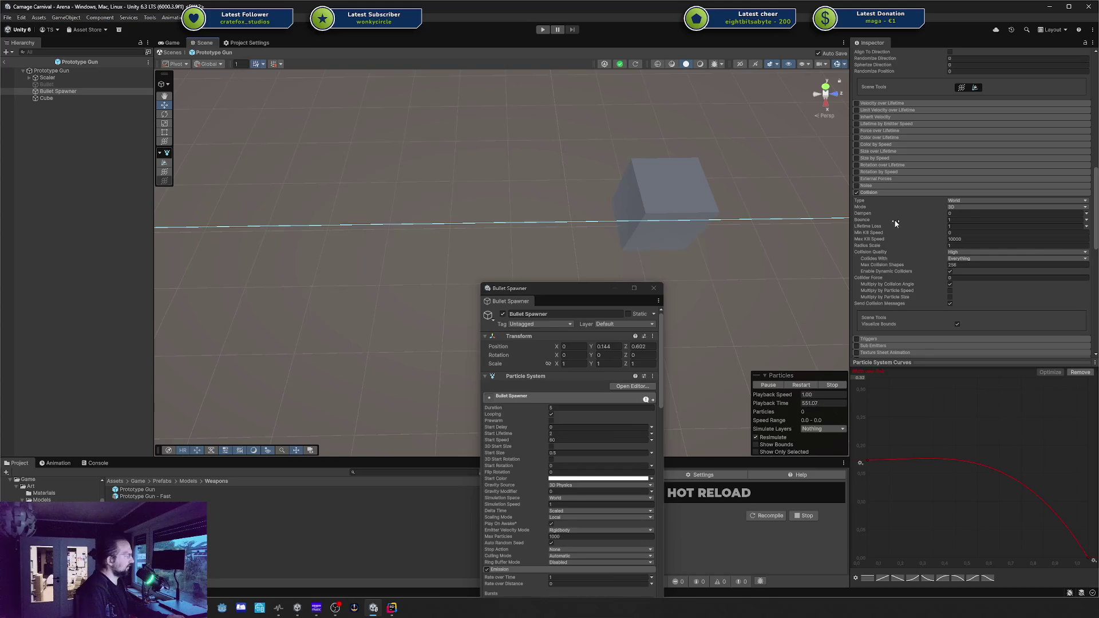
pyautogui.click(967, 245)
pyautogui.write('0.5')
pyautogui.press('Return')
pyautogui.moveTo(710, 268)
pyautogui.mouseDown()
pyautogui.moveTo(670, 216)
pyautogui.moveTo(671, 147)
pyautogui.moveTo(659, 164)
pyautogui.mouseUp()
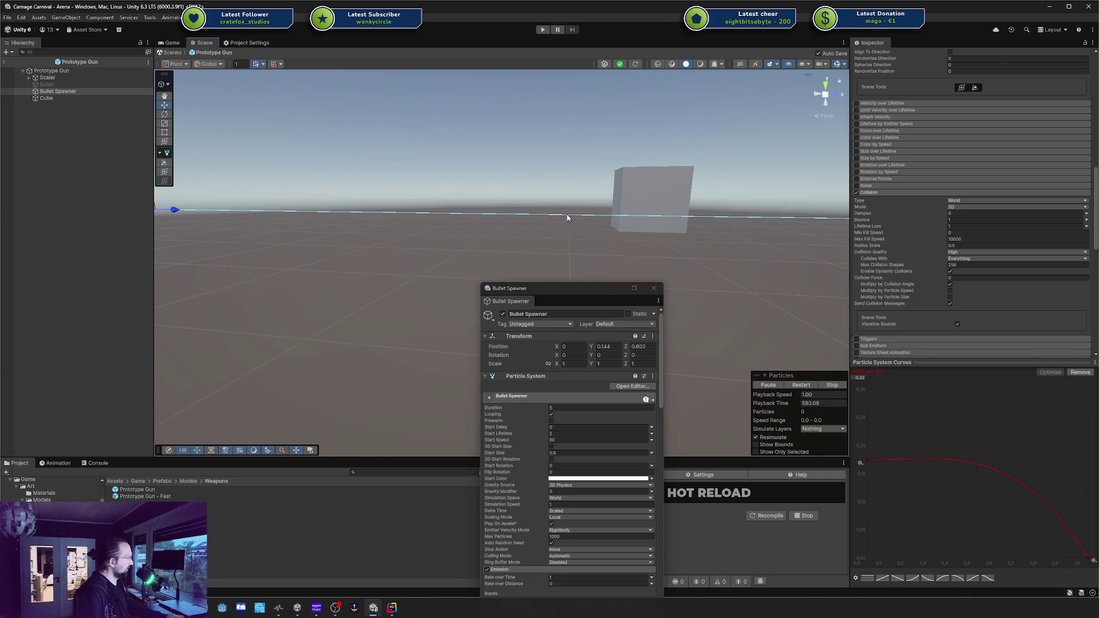
pyautogui.click(68, 99)
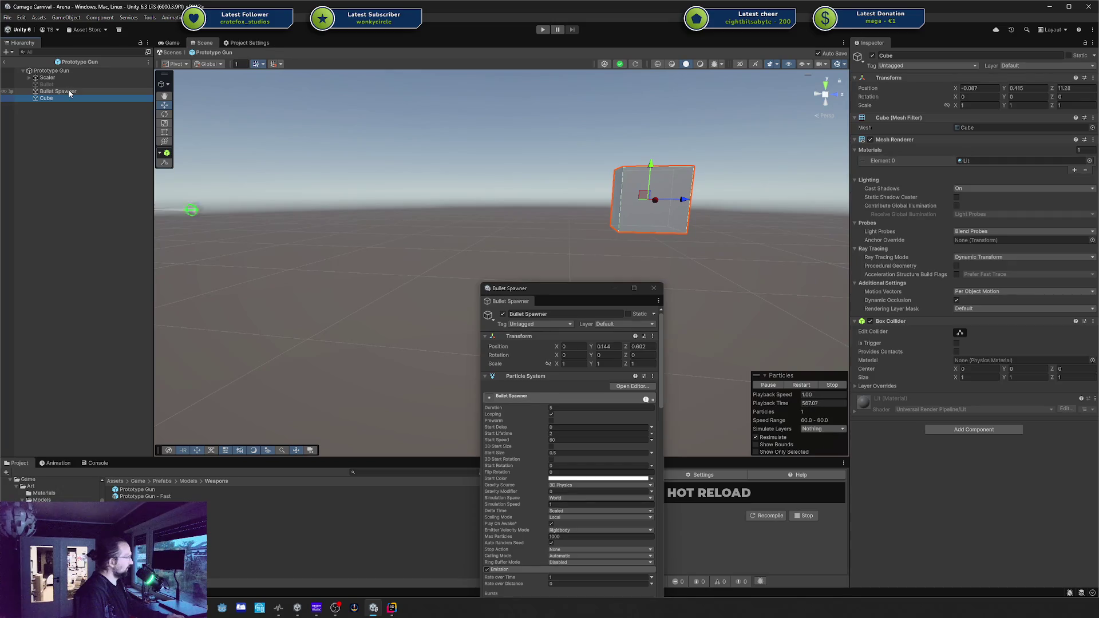
# Review the Bullet Spawner's module settings and orbit to frame both gun and cube
pyautogui.click(69, 93)
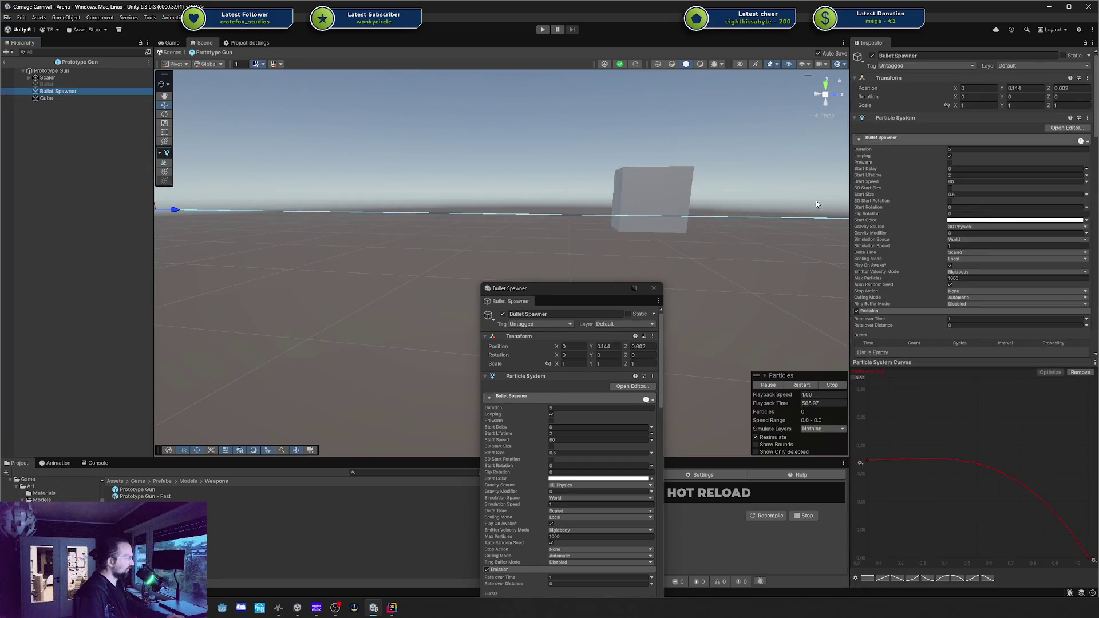
pyautogui.scroll(-10, 978, 240)
pyautogui.scroll(-15, 978, 240)
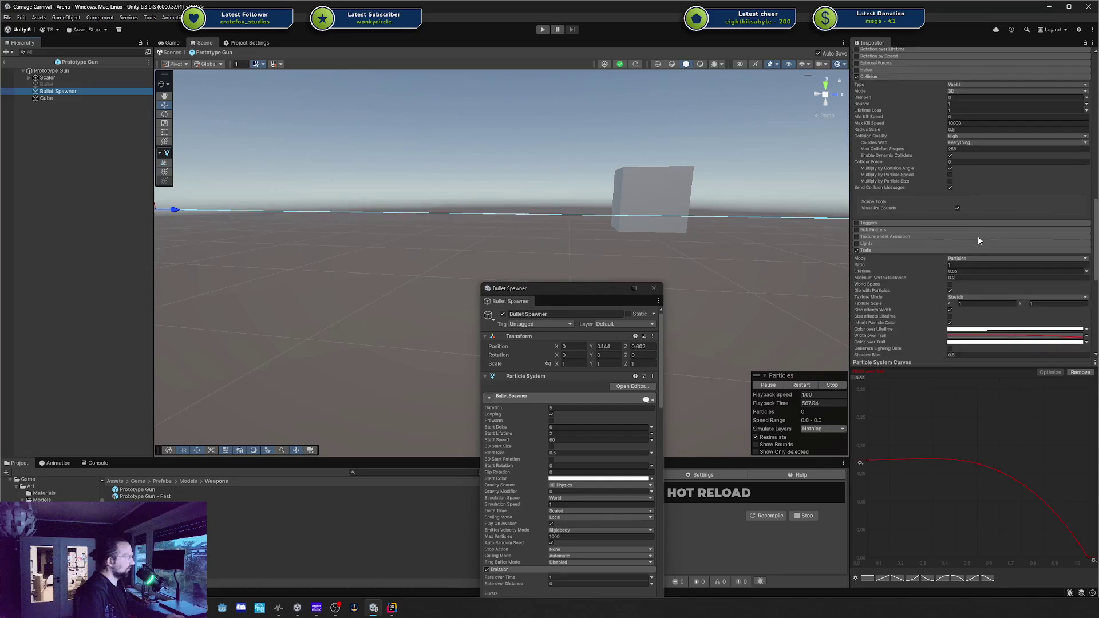
pyautogui.scroll(2, 976, 242)
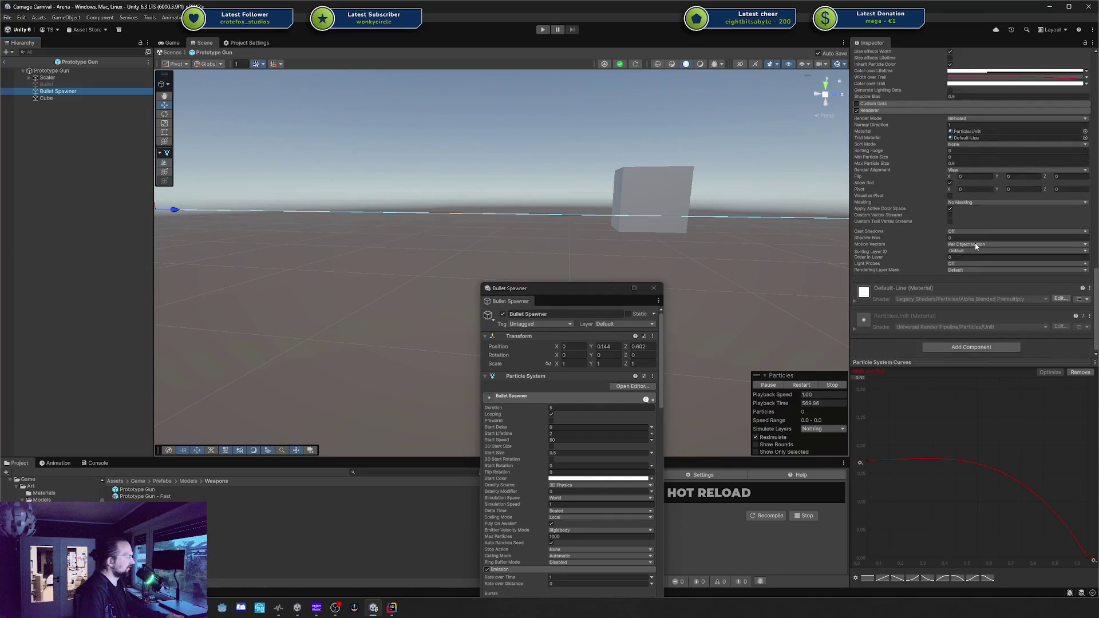
pyautogui.scroll(3, 932, 241)
pyautogui.scroll(10, 931, 241)
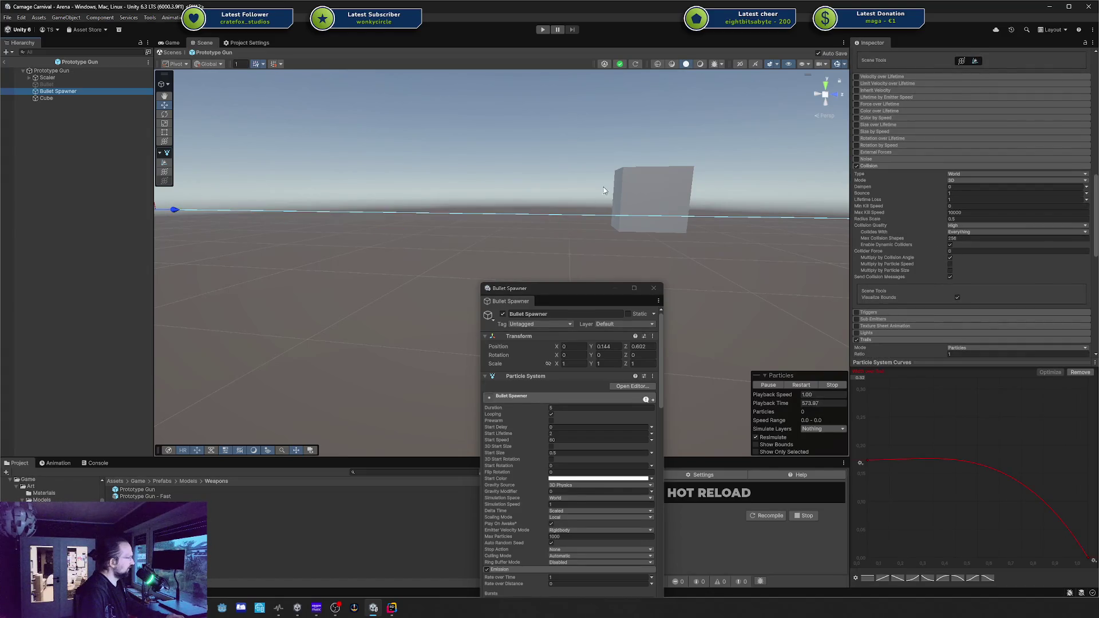
pyautogui.moveTo(626, 192)
pyautogui.mouseDown()
pyautogui.moveTo(639, 189)
pyautogui.moveTo(604, 215)
pyautogui.mouseUp()
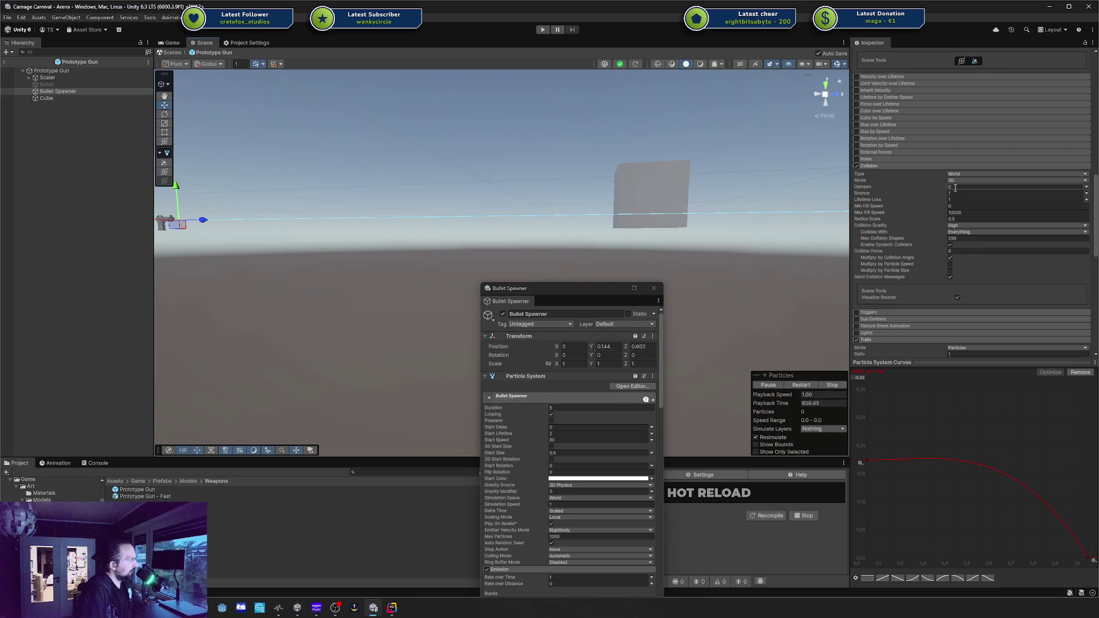
pyautogui.moveTo(897, 187); pyautogui.dragTo(906, 189)
pyautogui.write('0')
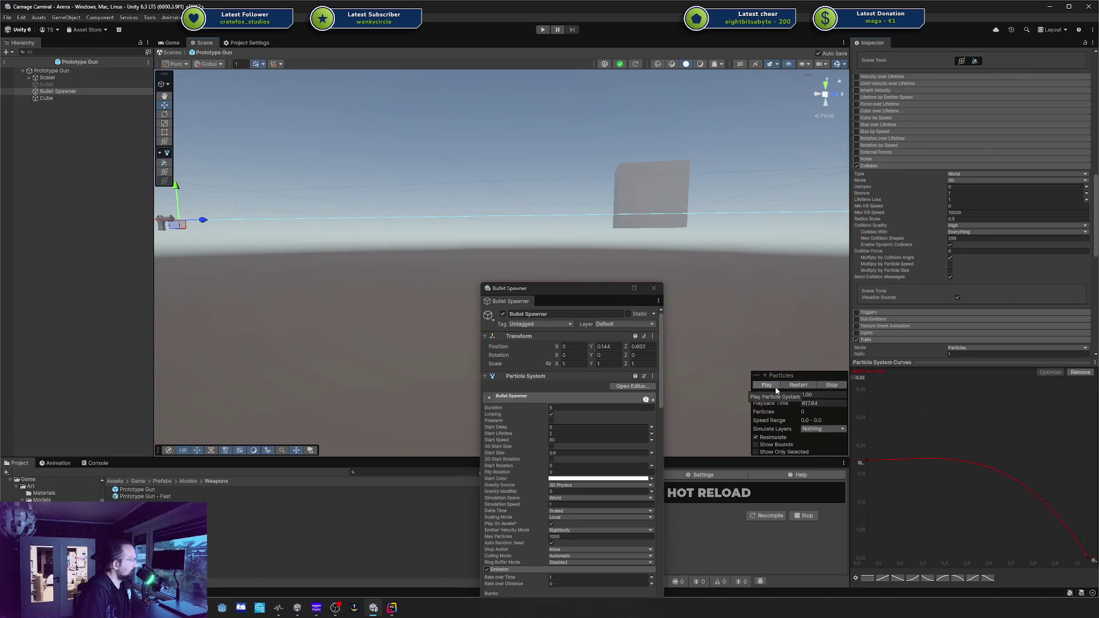
pyautogui.click(776, 390)
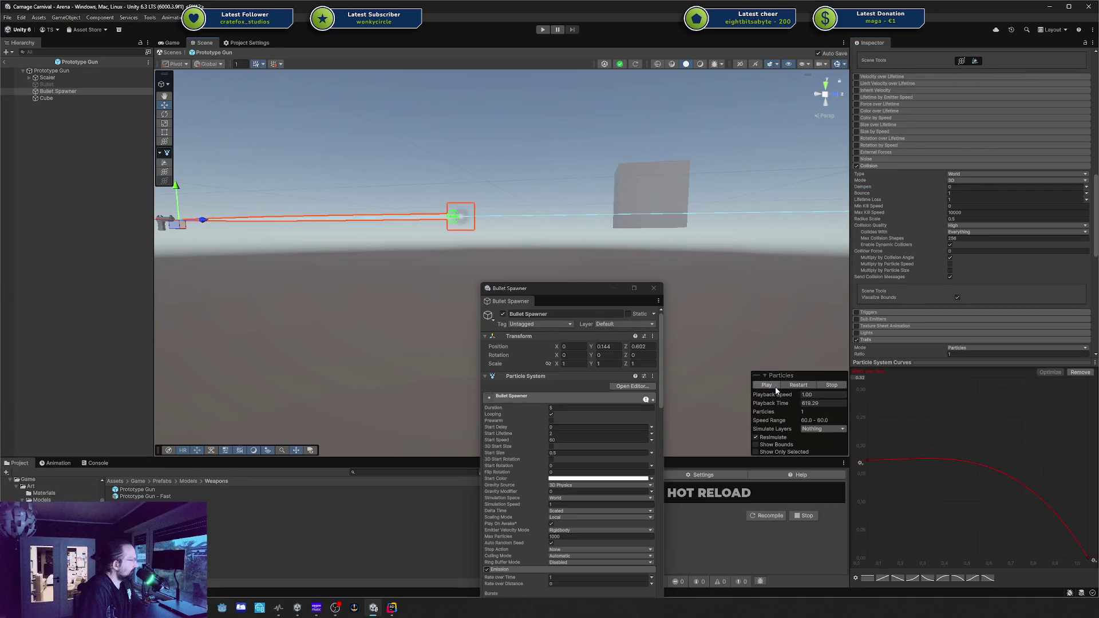
pyautogui.click(777, 389)
pyautogui.click(776, 386)
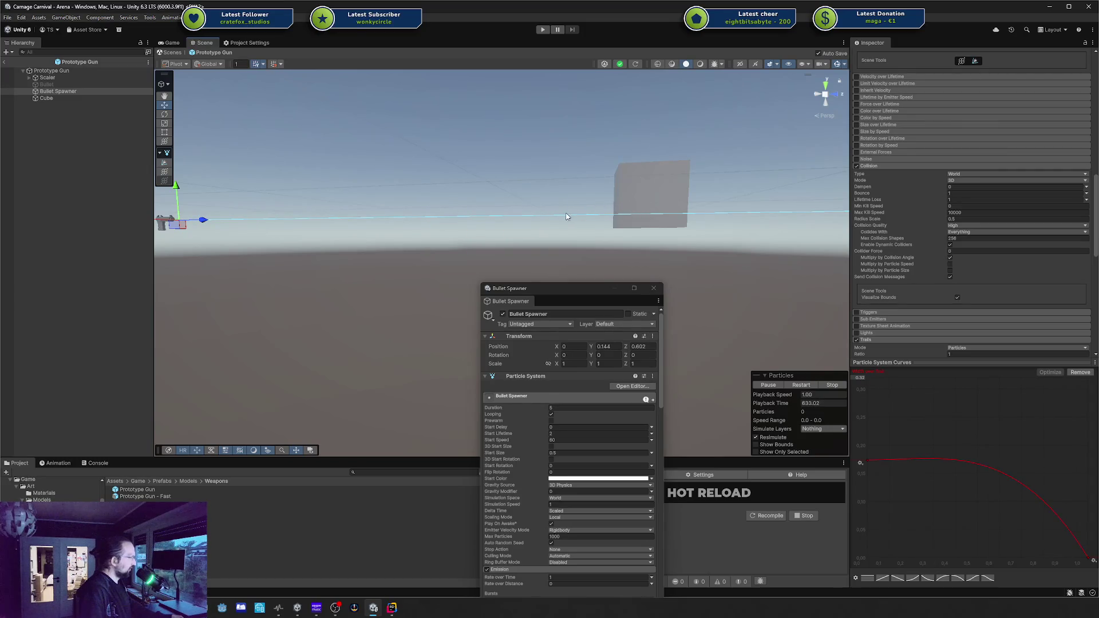
# Shrink the Cube's Transform Scale Z to a small value and orbit to view the slab
pyautogui.click(659, 201)
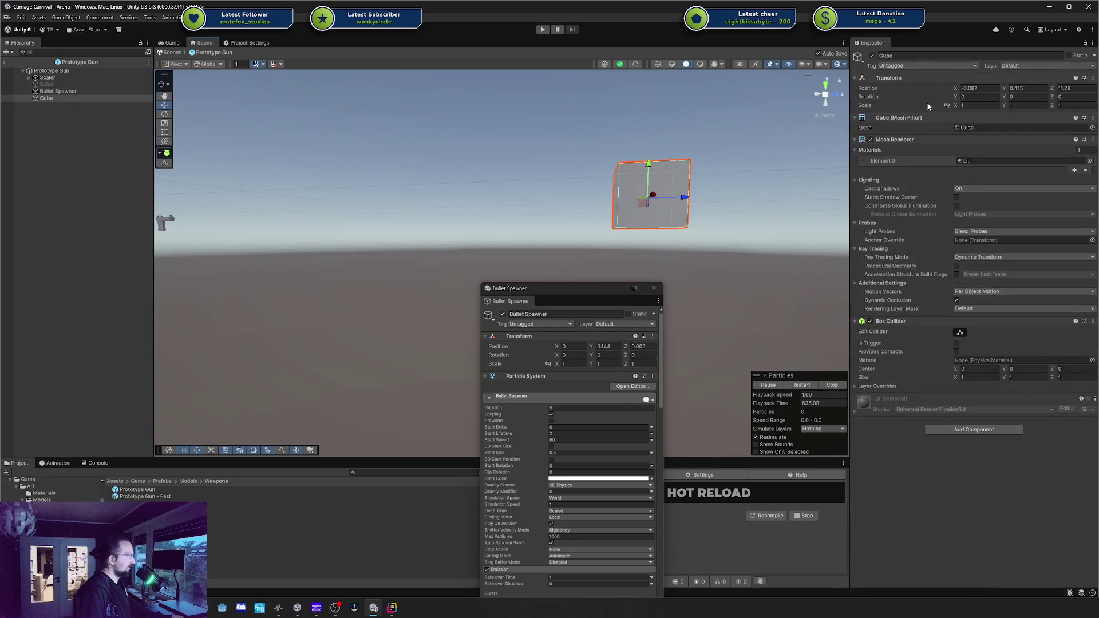
pyautogui.click(1049, 107)
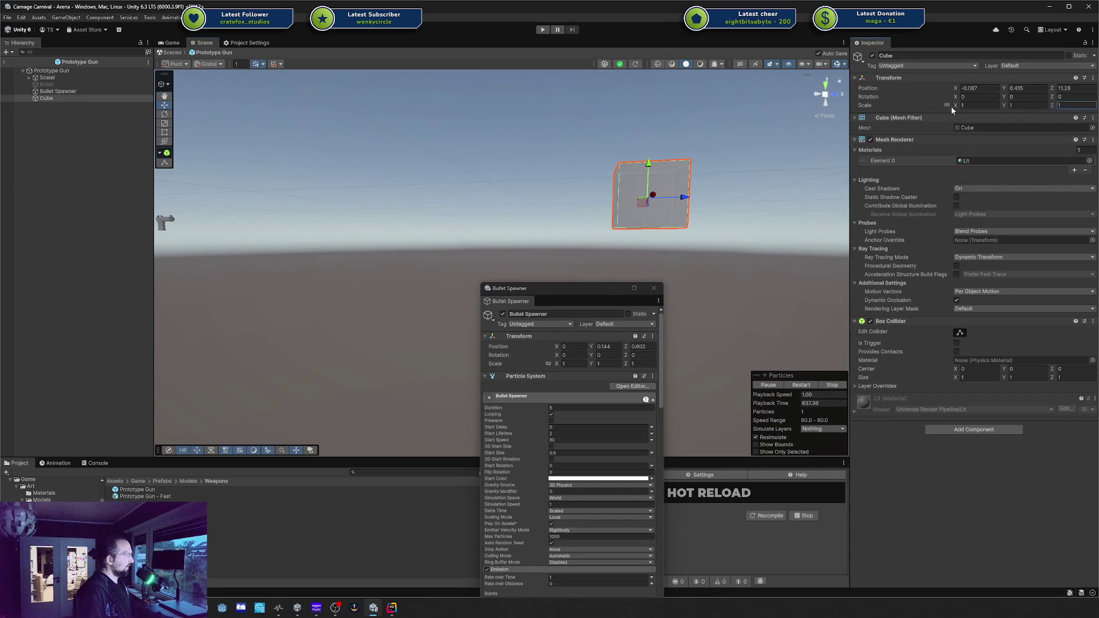
pyautogui.write('0.17')
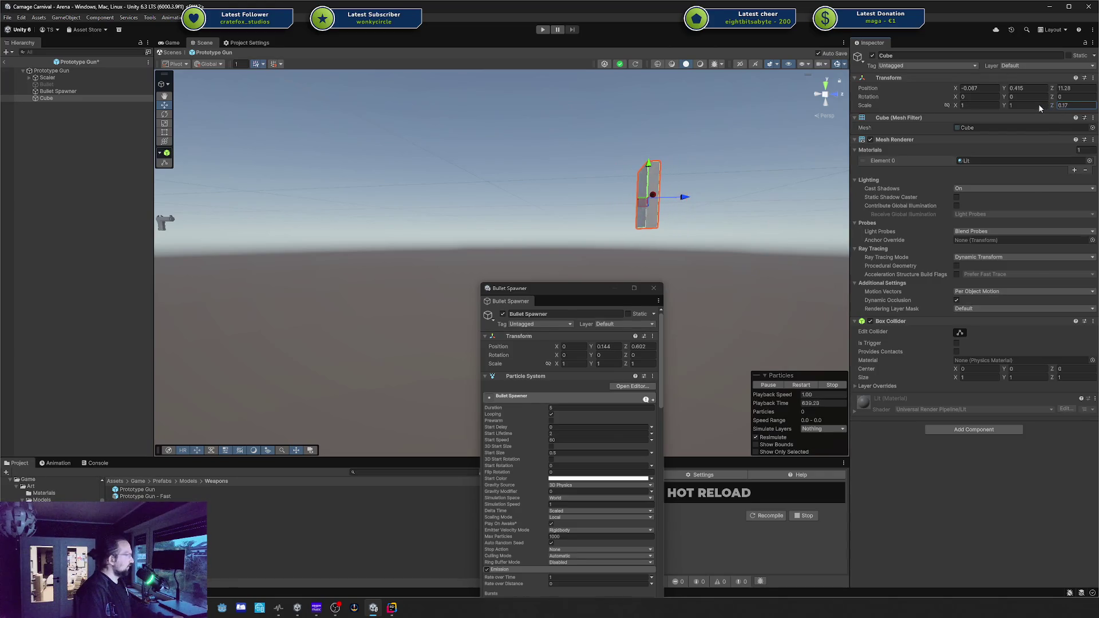
pyautogui.press('BackSpace')
pyautogui.press('BackSpace')
pyautogui.write('05')
pyautogui.press('BackSpace')
pyautogui.write('2')
pyautogui.press('BackSpace')
pyautogui.write('7')
pyautogui.press('Home')
pyautogui.write('-')
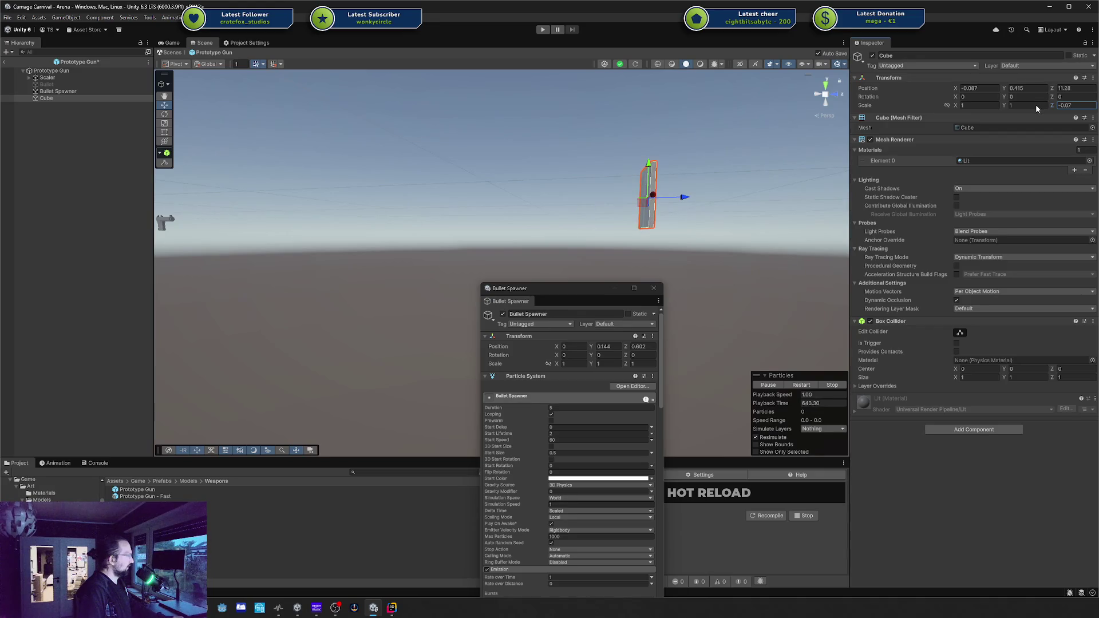
pyautogui.press('BackSpace')
pyautogui.write('4')
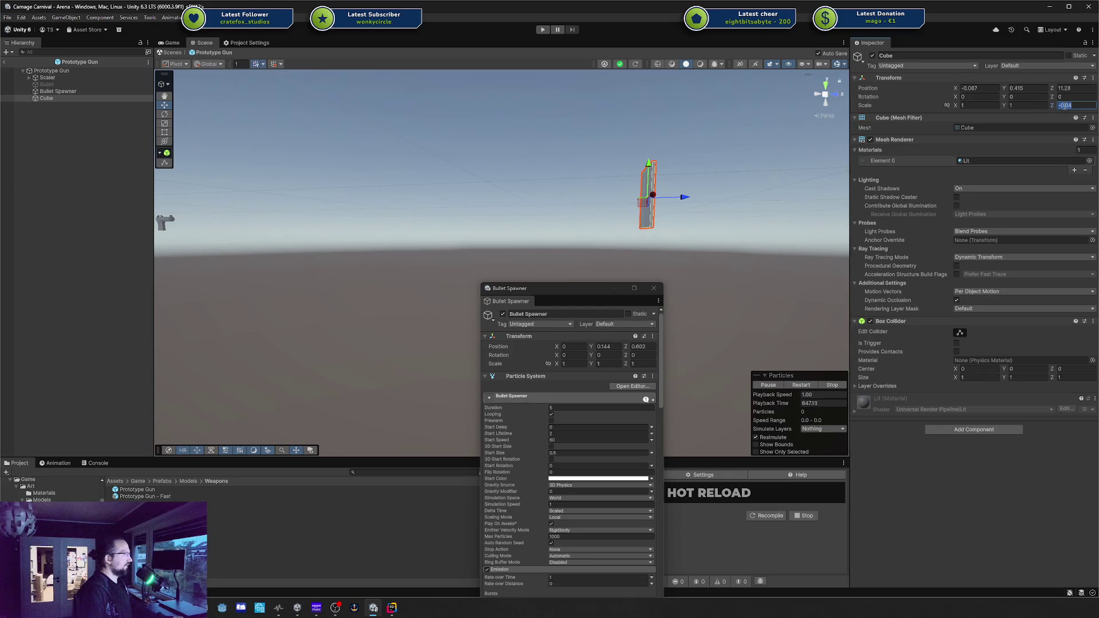
pyautogui.write('0')
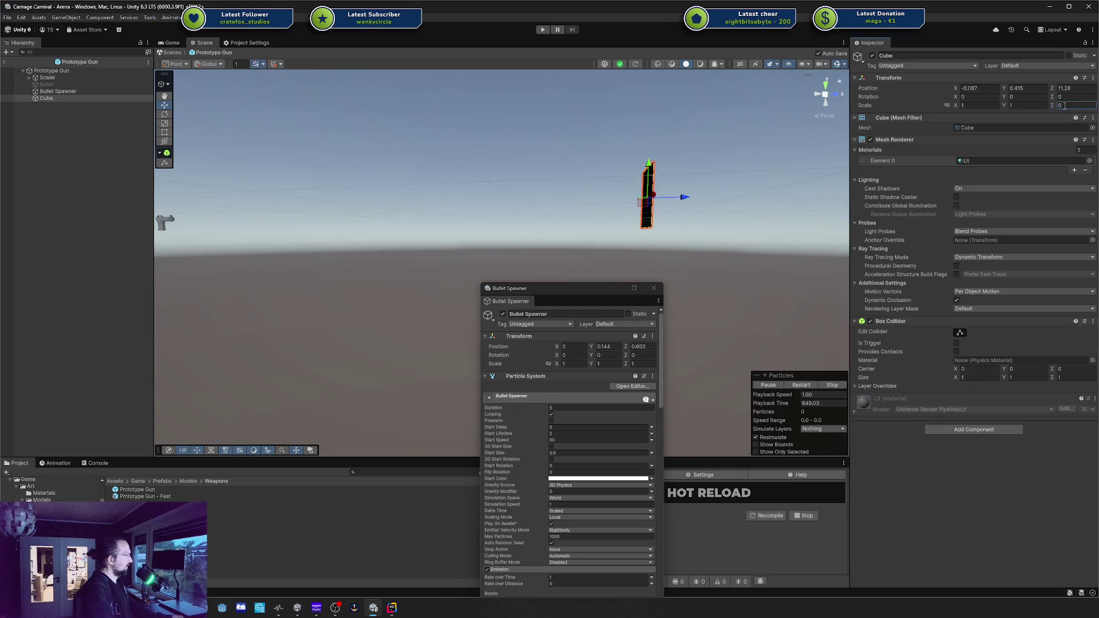
pyautogui.moveTo(692, 297)
pyautogui.keyDown('alt'); pyautogui.mouseDown()
pyautogui.moveTo(671, 290)
pyautogui.moveTo(682, 270)
pyautogui.mouseUp(); pyautogui.keyUp('alt')
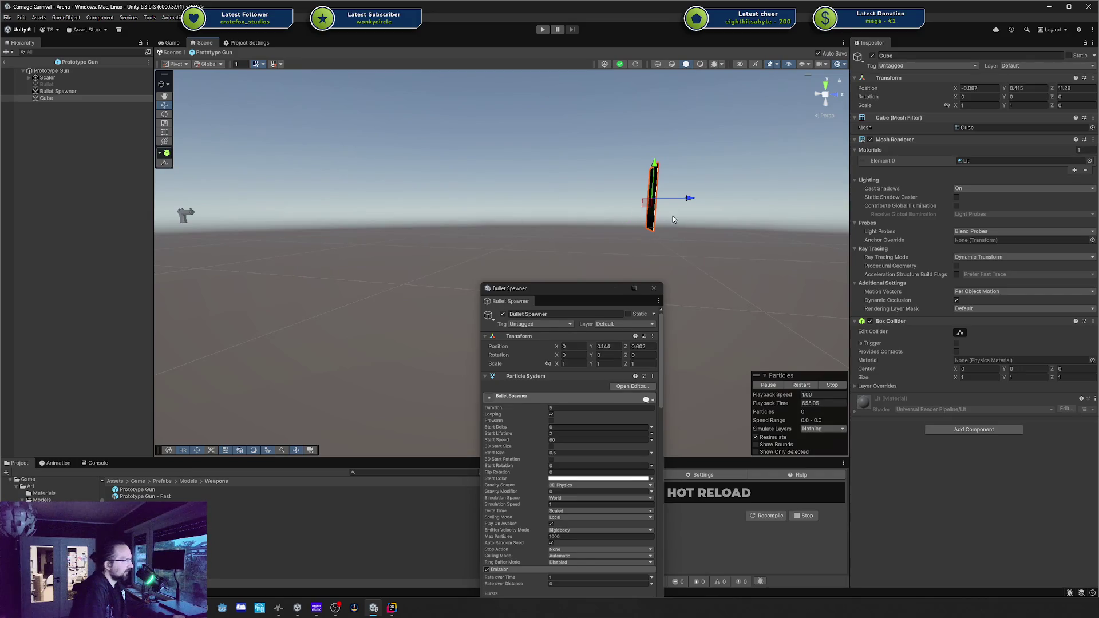
pyautogui.click(686, 244)
pyautogui.moveTo(678, 234)
pyautogui.keyDown('alt'); pyautogui.mouseDown()
pyautogui.moveTo(658, 225)
pyautogui.moveTo(678, 230)
pyautogui.mouseUp(); pyautogui.keyUp('alt')
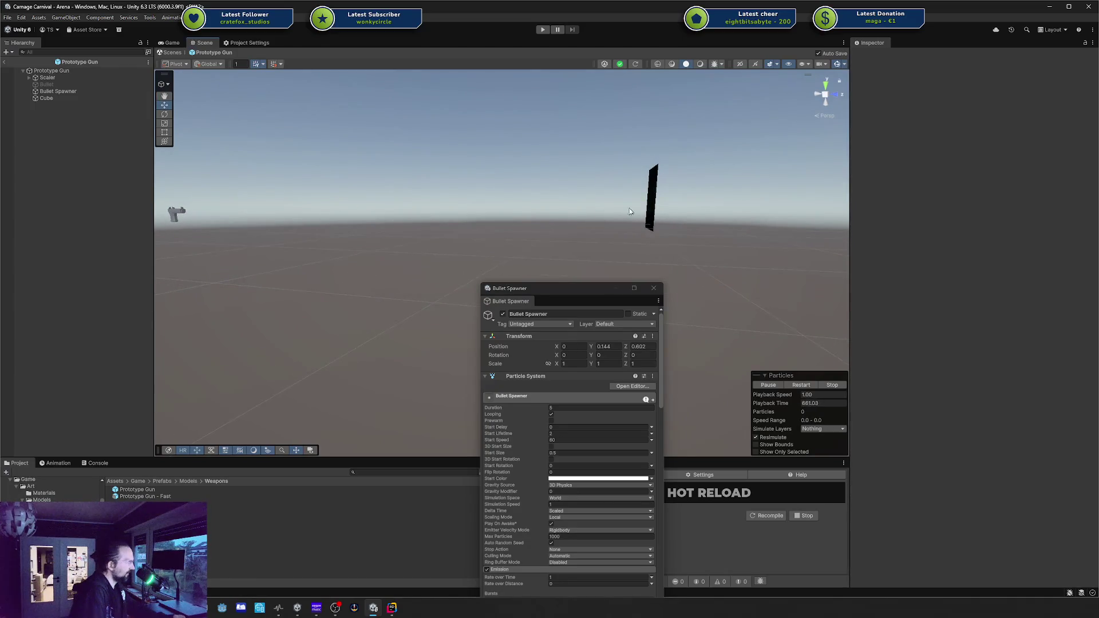
# Orbit around the slab target and drag the floating Bullet Spawner window to the right
pyautogui.keyDown('alt'); pyautogui.moveTo(632, 219); pyautogui.dragTo(627, 206); pyautogui.keyUp('alt')
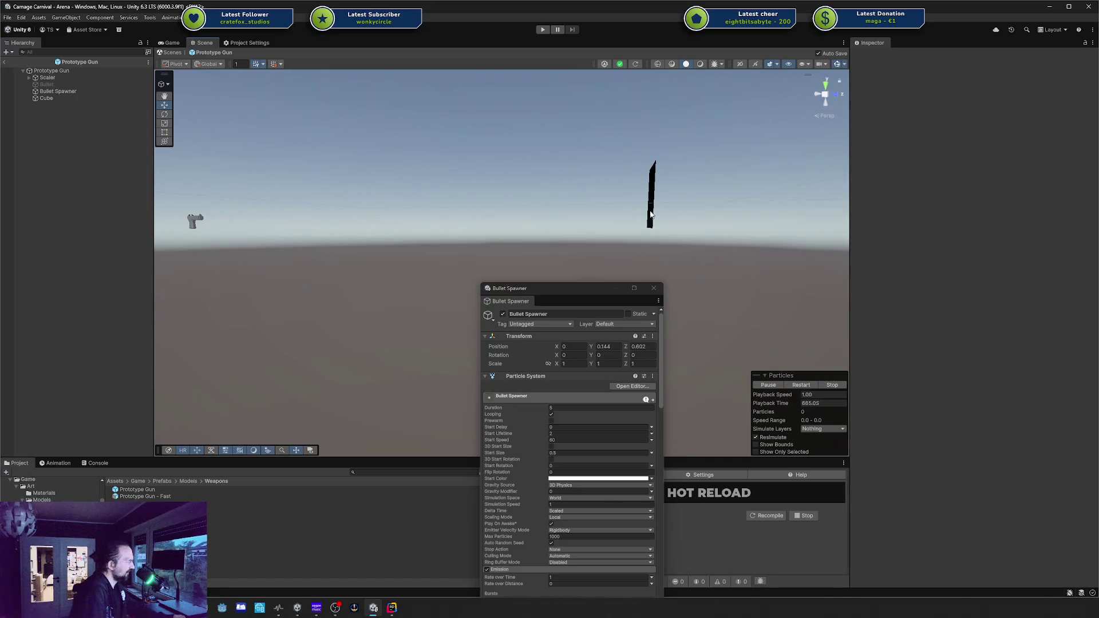
pyautogui.keyDown('alt'); pyautogui.moveTo(655, 211); pyautogui.dragTo(630, 217); pyautogui.keyUp('alt')
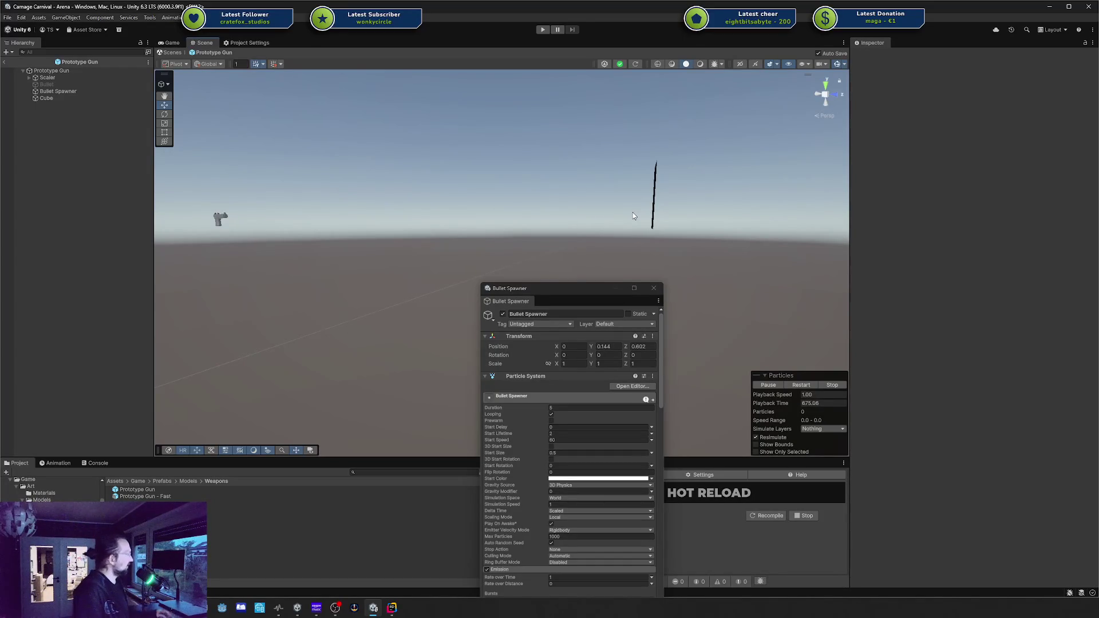
pyautogui.scroll(-8, 544, 492)
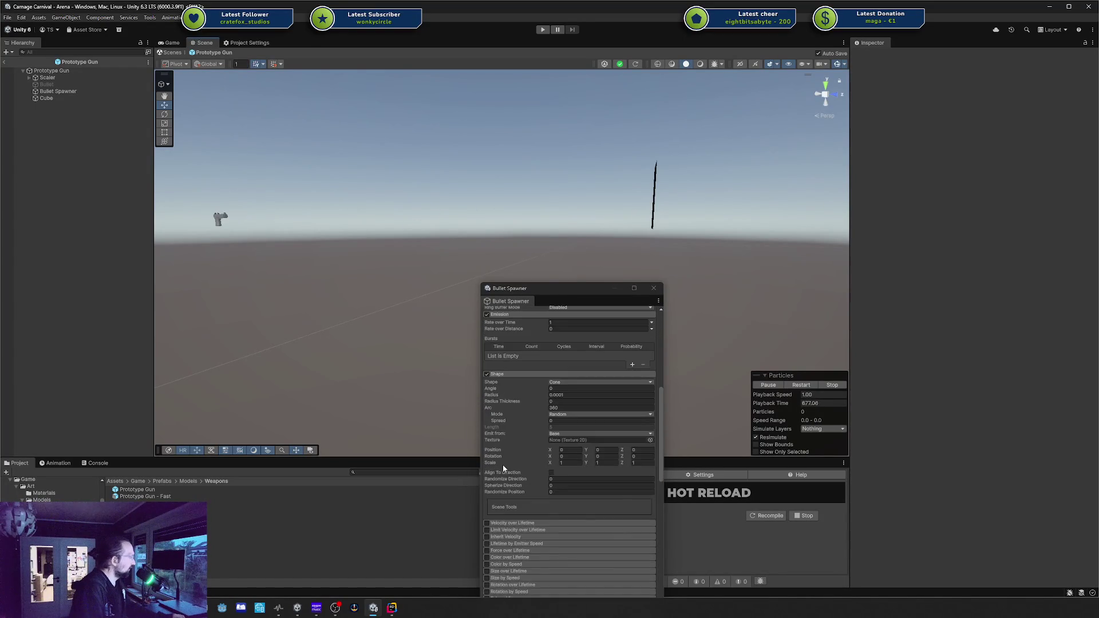
pyautogui.scroll(5, 503, 470)
pyautogui.moveTo(616, 235)
pyautogui.mouseDown()
pyautogui.moveTo(629, 187)
pyautogui.moveTo(611, 174)
pyautogui.moveTo(702, 204)
pyautogui.moveTo(709, 280)
pyautogui.moveTo(650, 359)
pyautogui.moveTo(698, 306)
pyautogui.moveTo(744, 297)
pyautogui.moveTo(739, 287)
pyautogui.mouseUp()
pyautogui.moveTo(597, 290)
pyautogui.mouseDown()
pyautogui.moveTo(644, 191)
pyautogui.moveTo(881, 169)
pyautogui.mouseUp()
pyautogui.moveTo(685, 179)
pyautogui.mouseDown()
pyautogui.moveTo(593, 134)
pyautogui.moveTo(623, 223)
pyautogui.mouseUp()
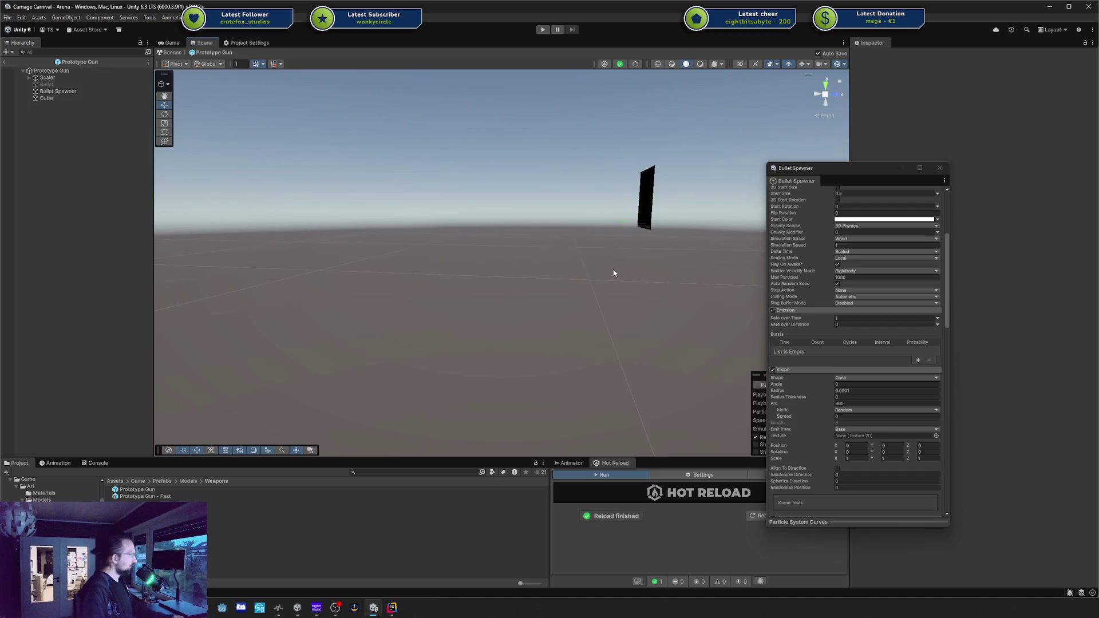
# Orbit the Scene view until the upright slab and the gun are seen together
pyautogui.moveTo(612, 269)
pyautogui.mouseDown()
pyautogui.moveTo(586, 289)
pyautogui.moveTo(475, 283)
pyautogui.mouseUp()
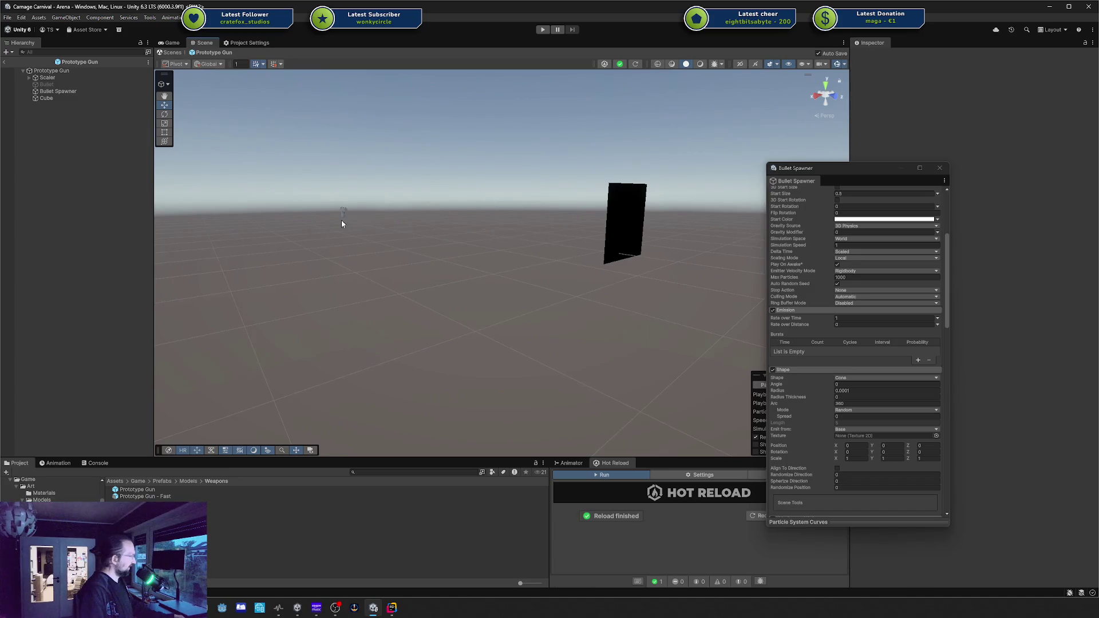
pyautogui.moveTo(387, 218)
pyautogui.mouseDown()
pyautogui.moveTo(532, 239)
pyautogui.moveTo(618, 317)
pyautogui.moveTo(589, 222)
pyautogui.mouseUp()
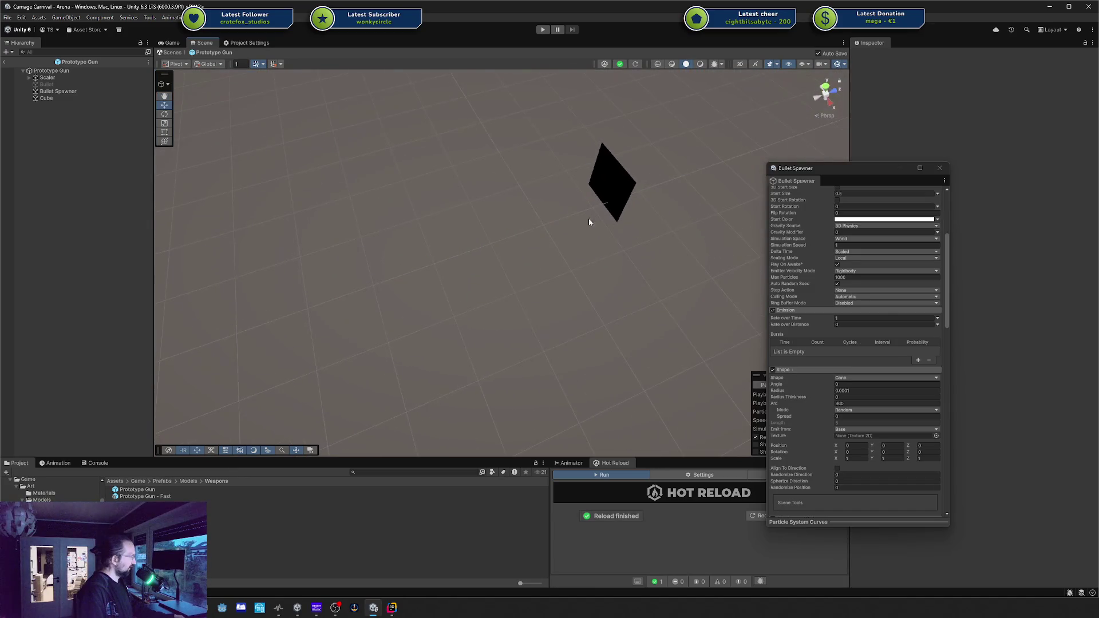
pyautogui.moveTo(617, 258); pyautogui.dragTo(601, 233)
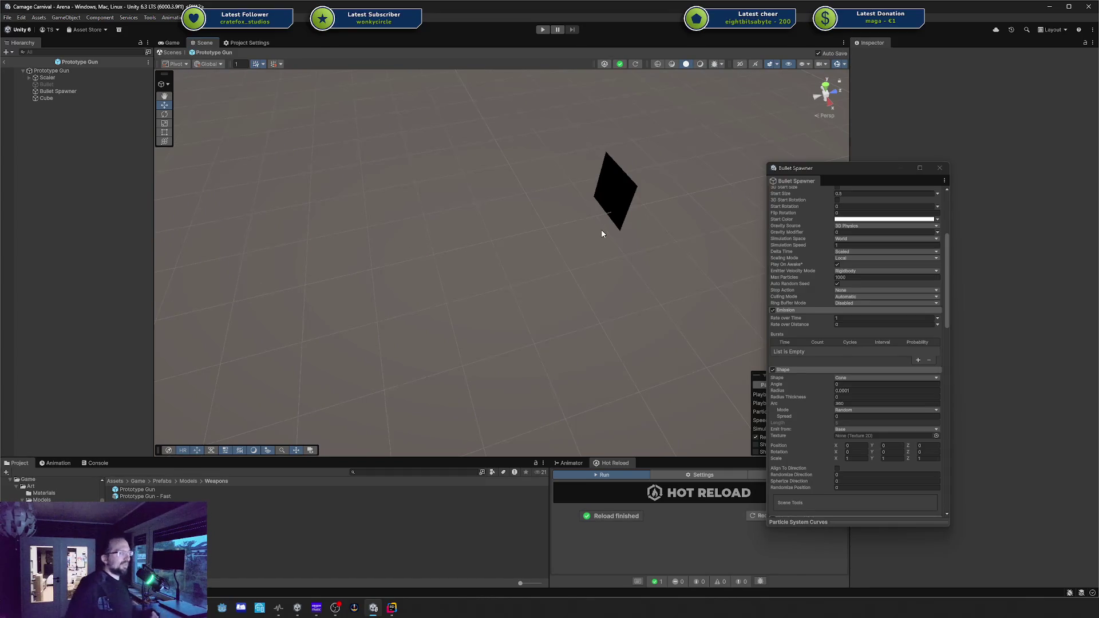
pyautogui.moveTo(556, 271)
pyautogui.mouseDown()
pyautogui.moveTo(506, 221)
pyautogui.moveTo(346, 197)
pyautogui.moveTo(383, 186)
pyautogui.mouseUp()
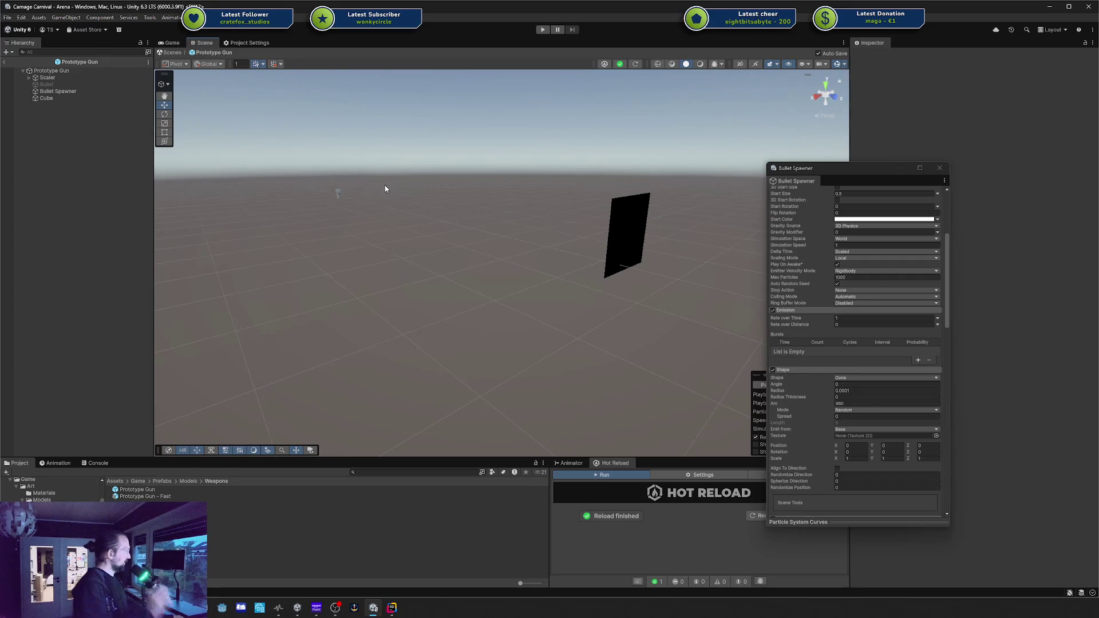
pyautogui.moveTo(384, 188)
pyautogui.keyDown('alt'); pyautogui.mouseDown()
pyautogui.moveTo(379, 180)
pyautogui.moveTo(387, 224)
pyautogui.moveTo(410, 223)
pyautogui.mouseUp(); pyautogui.keyUp('alt')
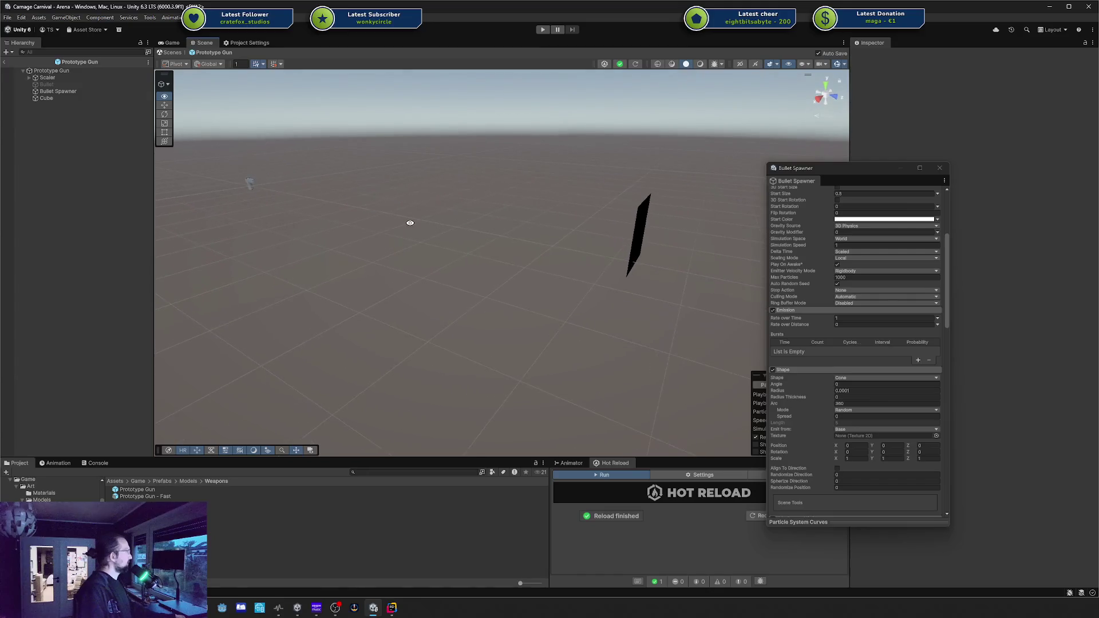
# Select the Top Part and Bullet Spawner, deselect, and close the floating Bullet Spawner window
pyautogui.click(256, 183)
pyautogui.click(28, 78)
pyautogui.click(49, 91)
pyautogui.click(364, 217)
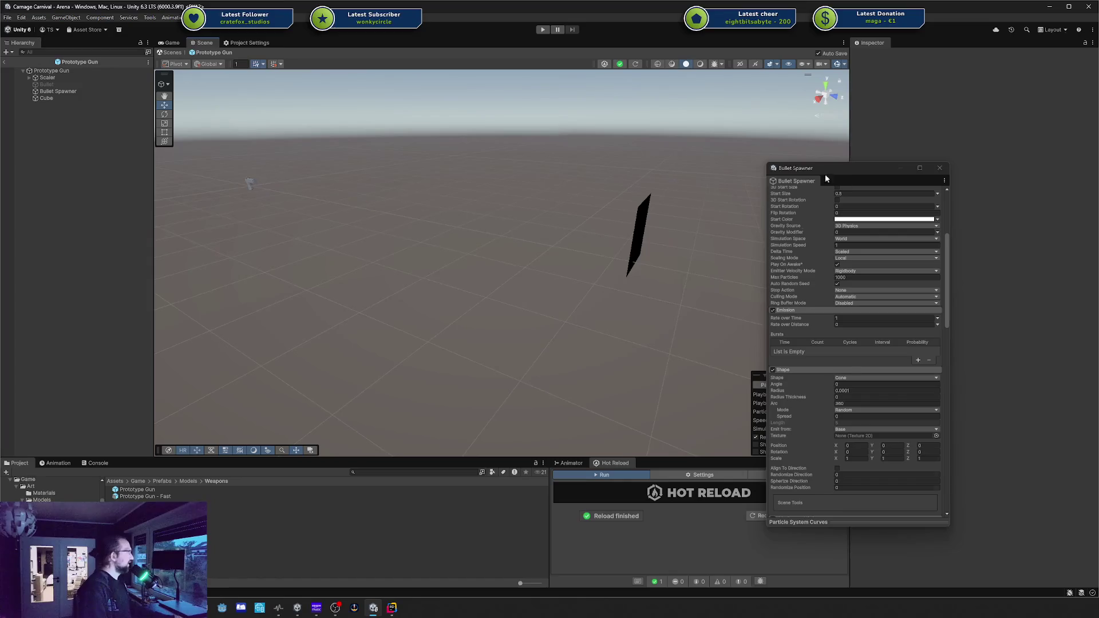
pyautogui.click(940, 166)
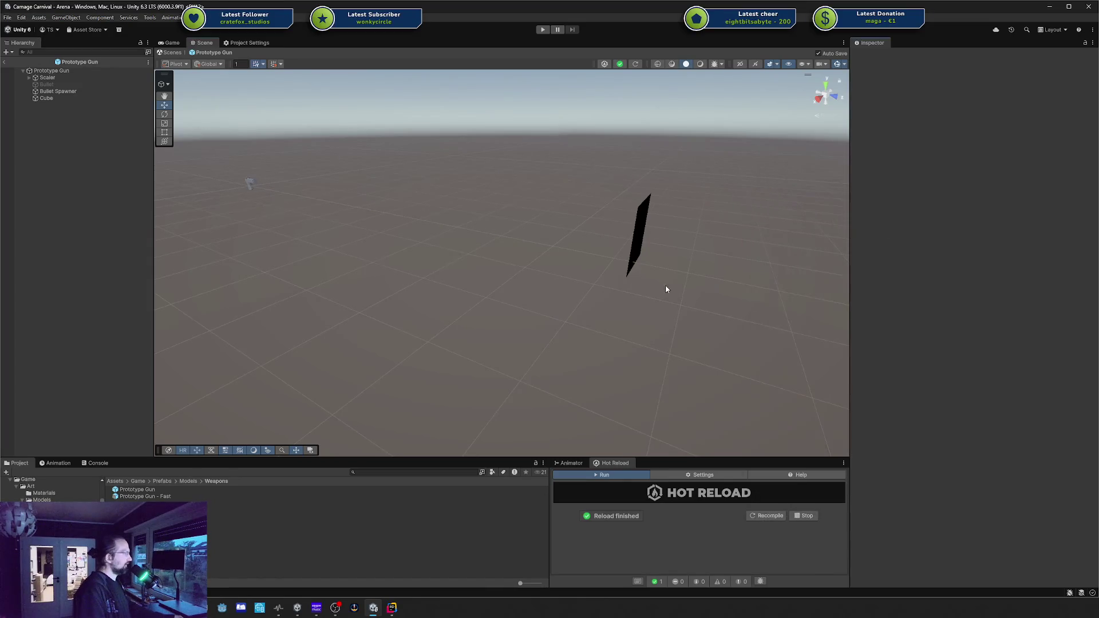